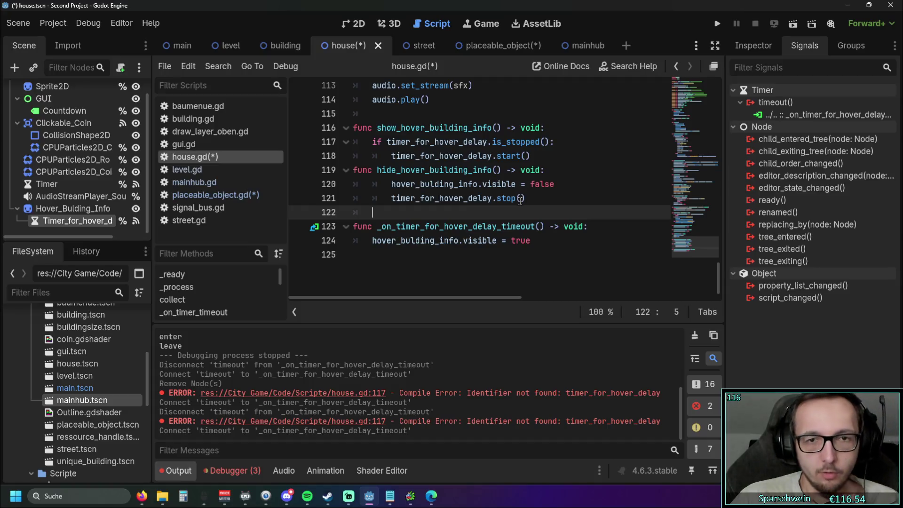
# Step: Review the hover-delay timer code at the end of house.gd and run the project to test it
pyautogui.click(466, 259)
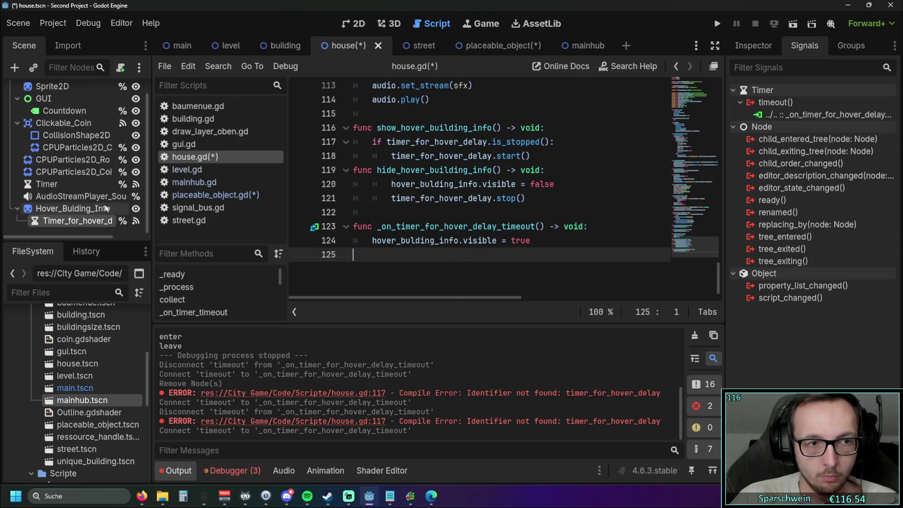
pyautogui.scroll(3, 475, 213)
pyautogui.scroll(-3, 482, 214)
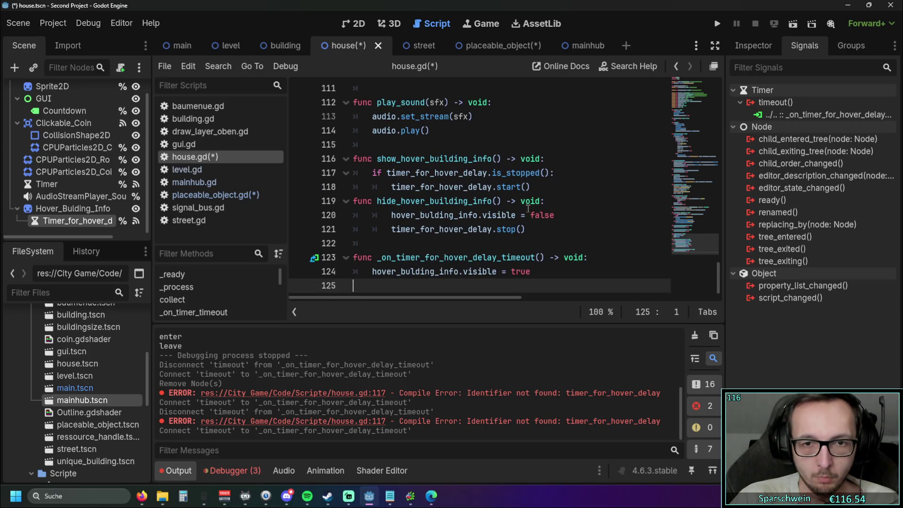
pyautogui.click(717, 25)
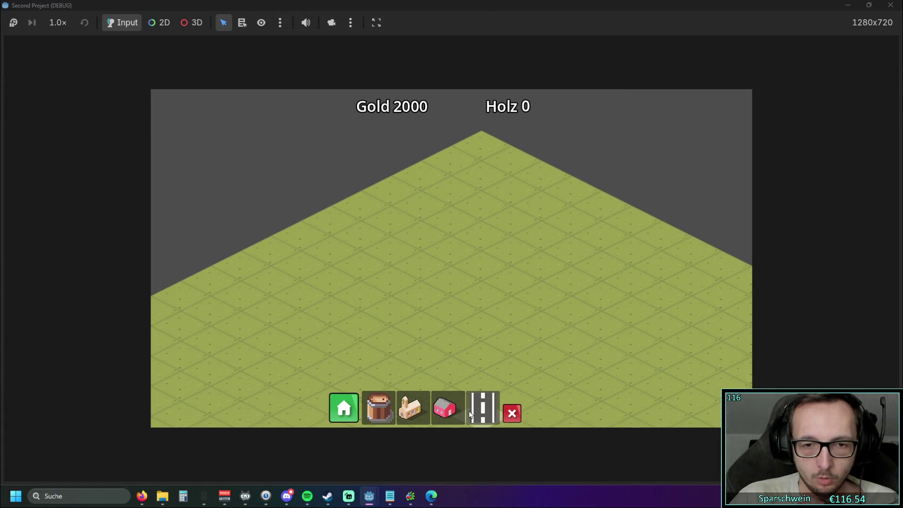
# Step: Lay a diagonal road strip, place a red house beside it, then stop the game
pyautogui.click(482, 408)
pyautogui.moveTo(391, 340); pyautogui.dragTo(554, 264)
pyautogui.click(444, 408)
pyautogui.click(464, 282)
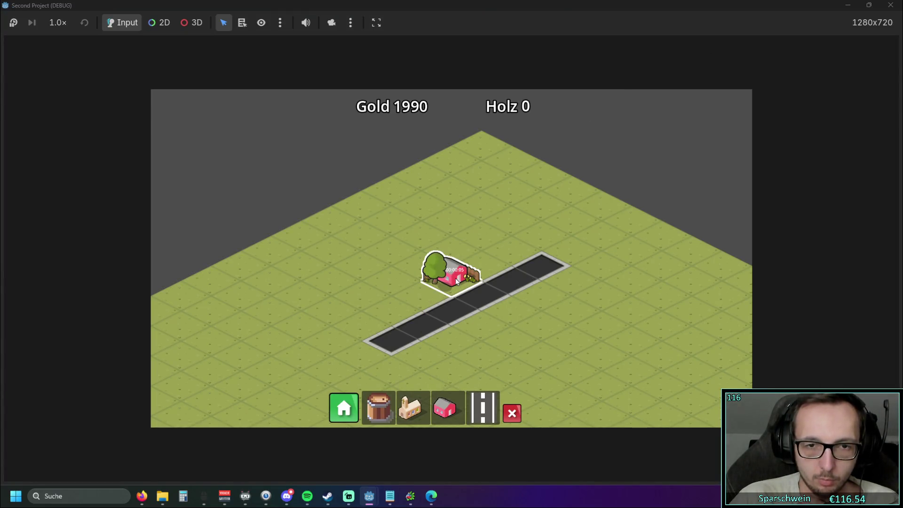
pyautogui.click(458, 281)
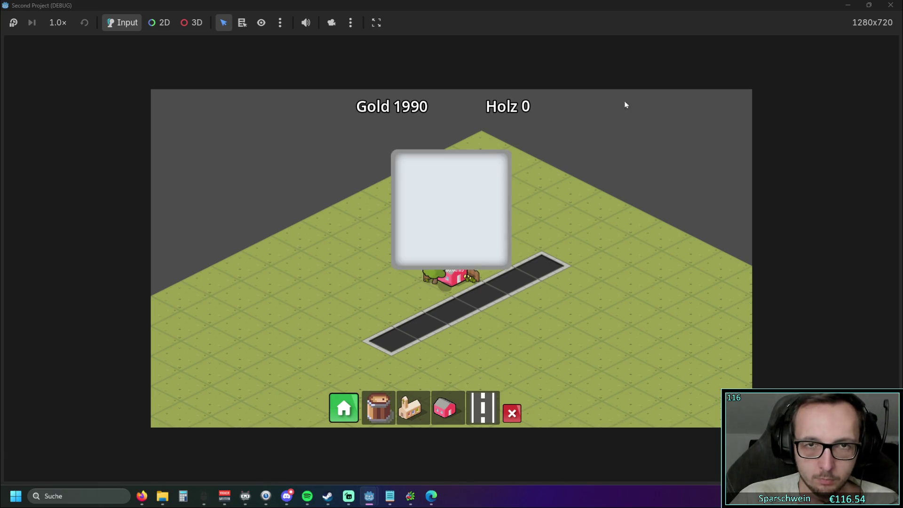
pyautogui.click(890, 5)
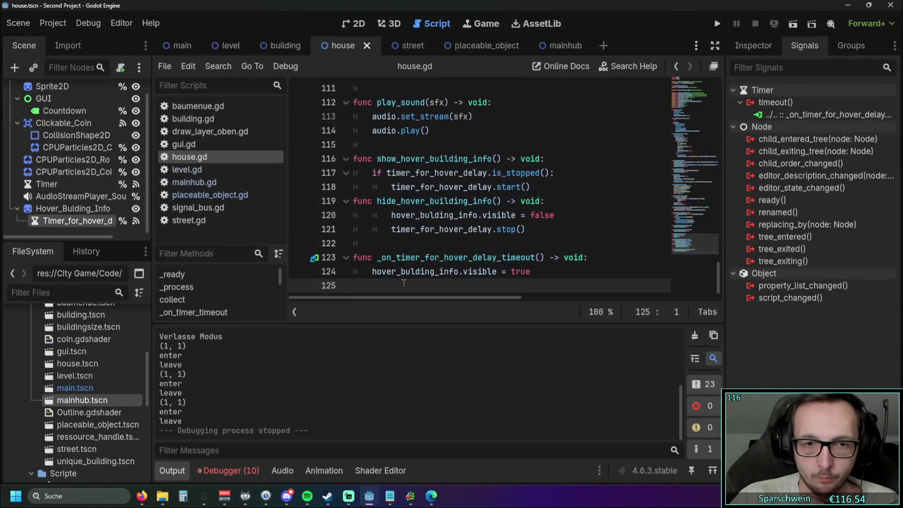
# Step: Inspect which timeout connections link the timer to the line 123 handler
pyautogui.click(315, 259)
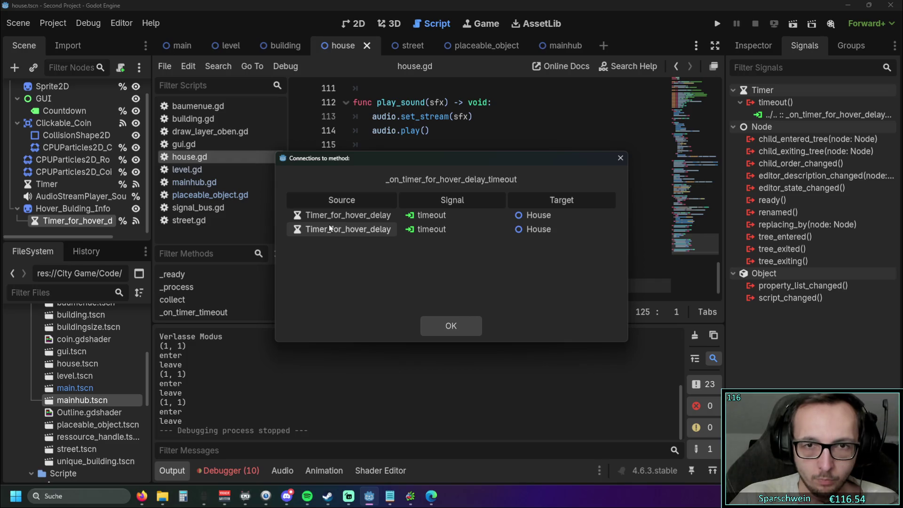
pyautogui.click(619, 160)
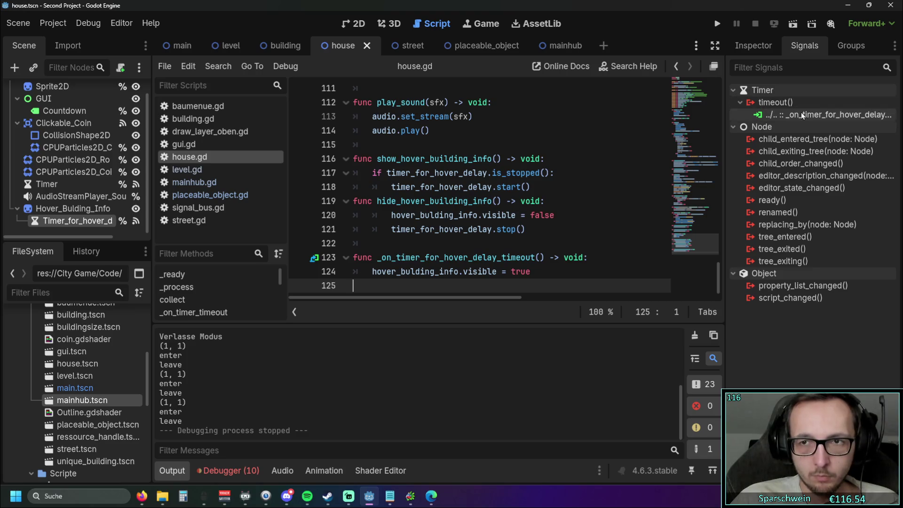
pyautogui.rightClick(777, 115)
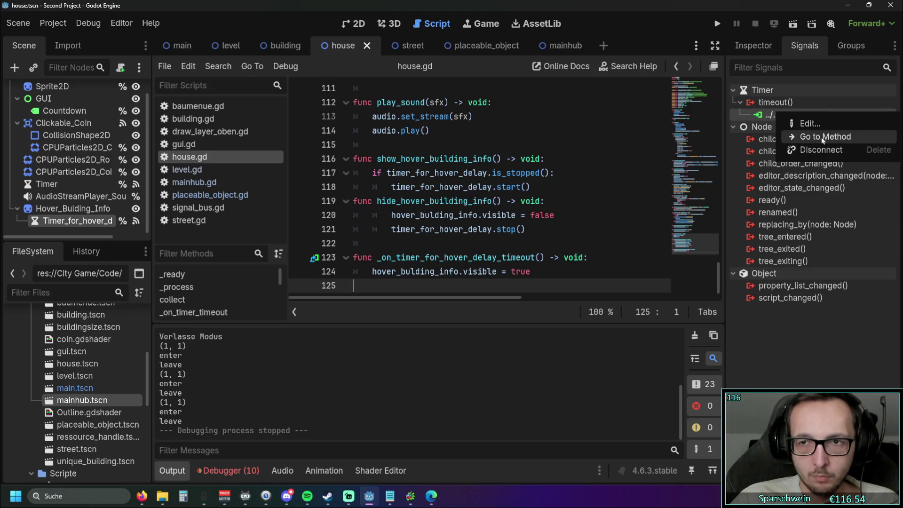
pyautogui.click(821, 137)
pyautogui.rightClick(813, 117)
pyautogui.click(821, 141)
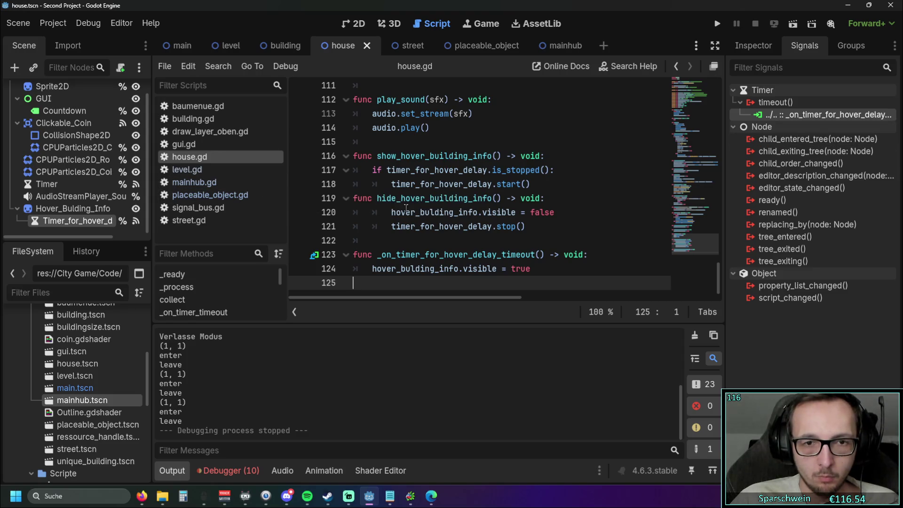
pyautogui.click(355, 242)
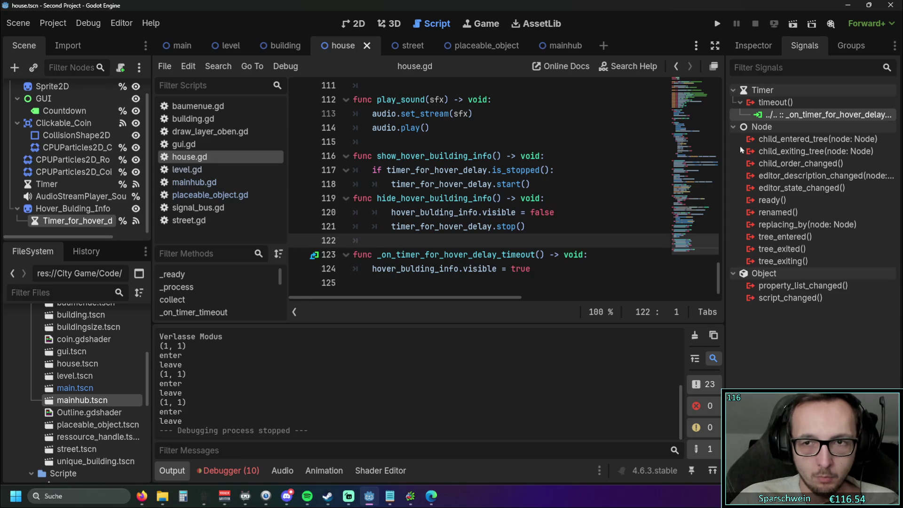
# Step: Disconnect the duplicate timeout connection, verify only one remains, and save the house scene
pyautogui.rightClick(791, 114)
pyautogui.click(794, 153)
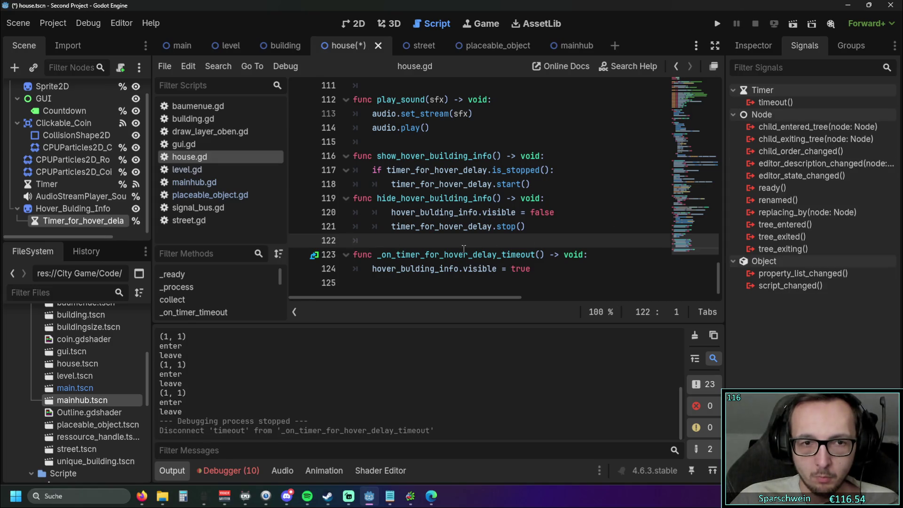
pyautogui.click(392, 268)
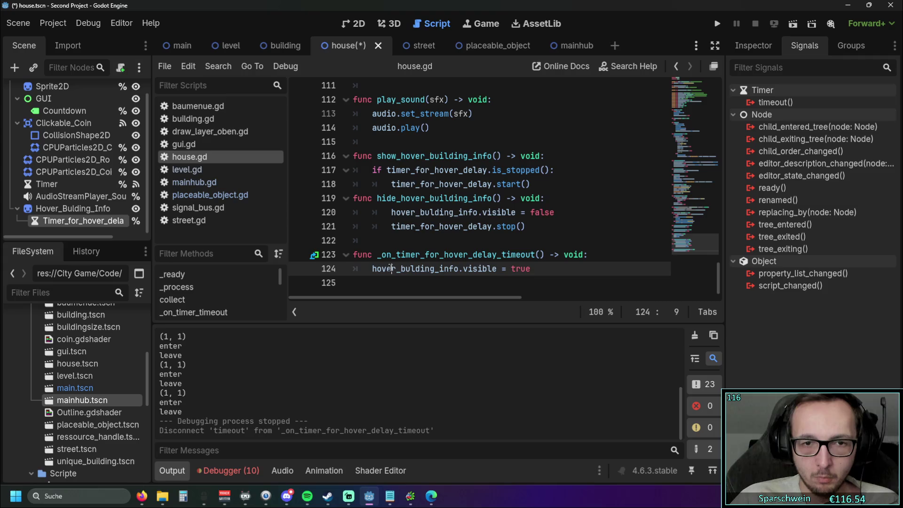
pyautogui.click(374, 245)
pyautogui.click(314, 255)
pyautogui.click(449, 320)
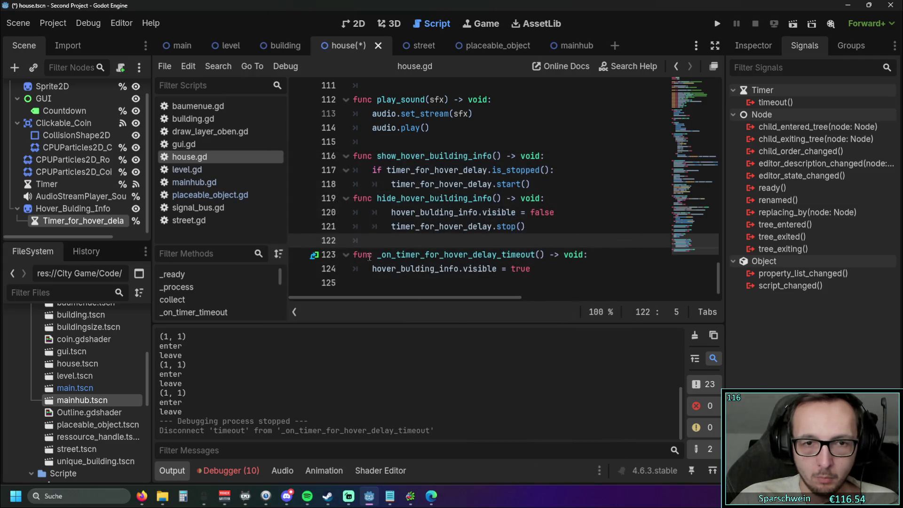
pyautogui.click(314, 254)
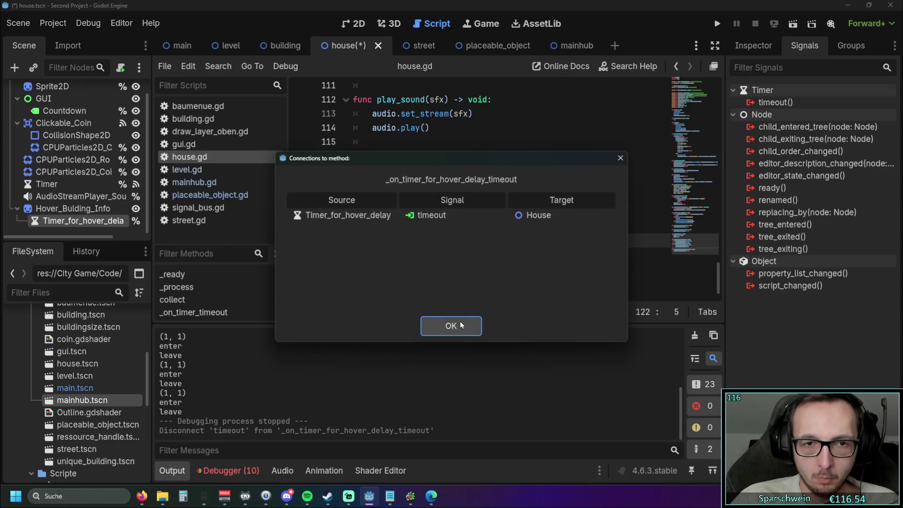
pyautogui.click(448, 321)
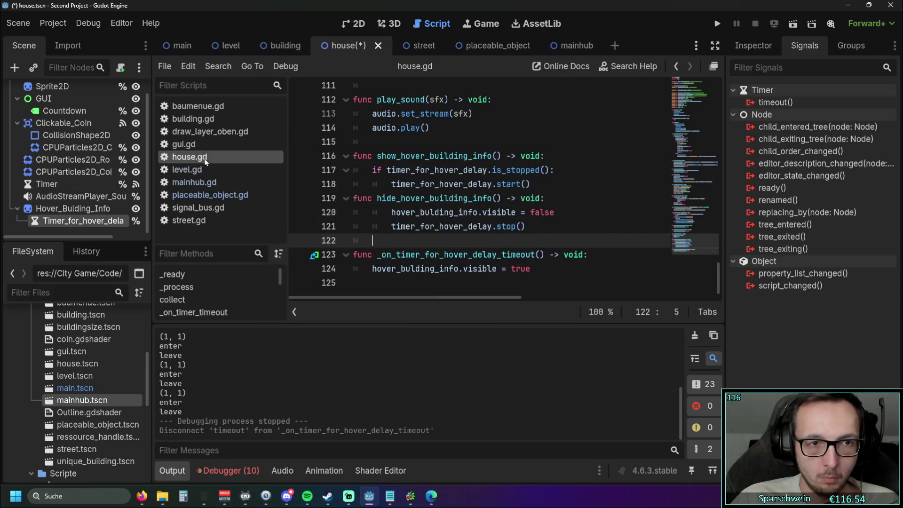
pyautogui.hotkey('ctrl', 's')
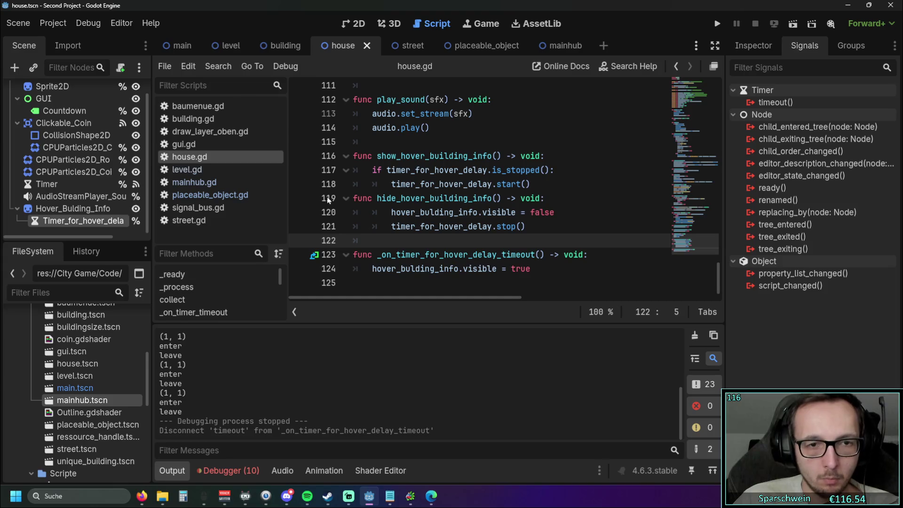
pyautogui.click(211, 194)
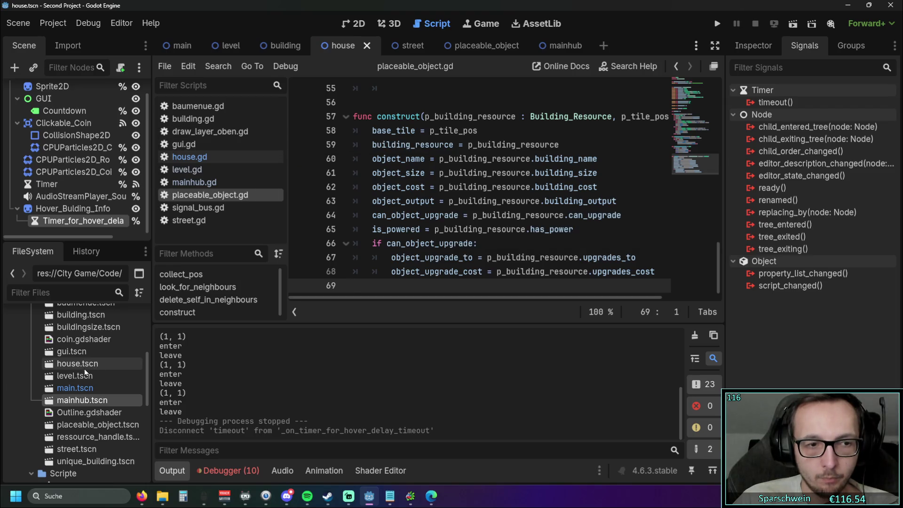
# Step: In the mainhub scene, check Timer_for_hover_delay's timeout signal, then open mainhub.gd at its end
pyautogui.click(552, 45)
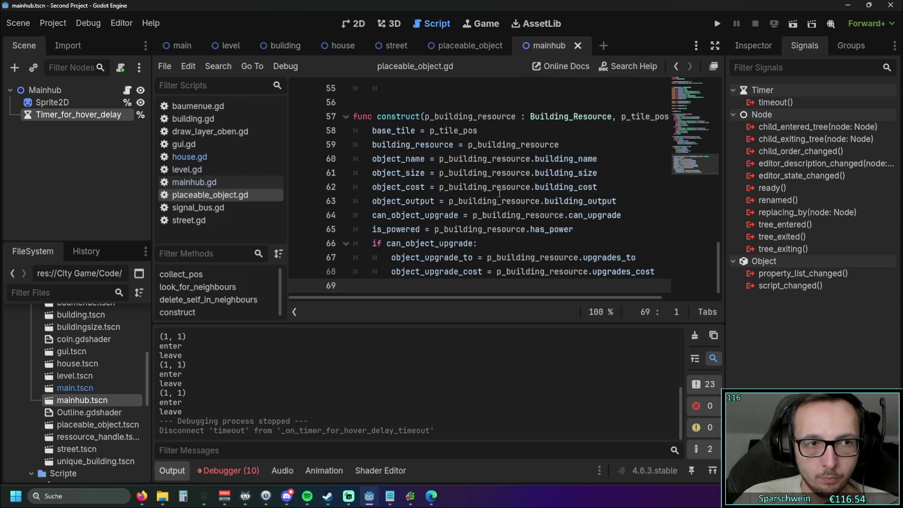
pyautogui.scroll(15, 499, 193)
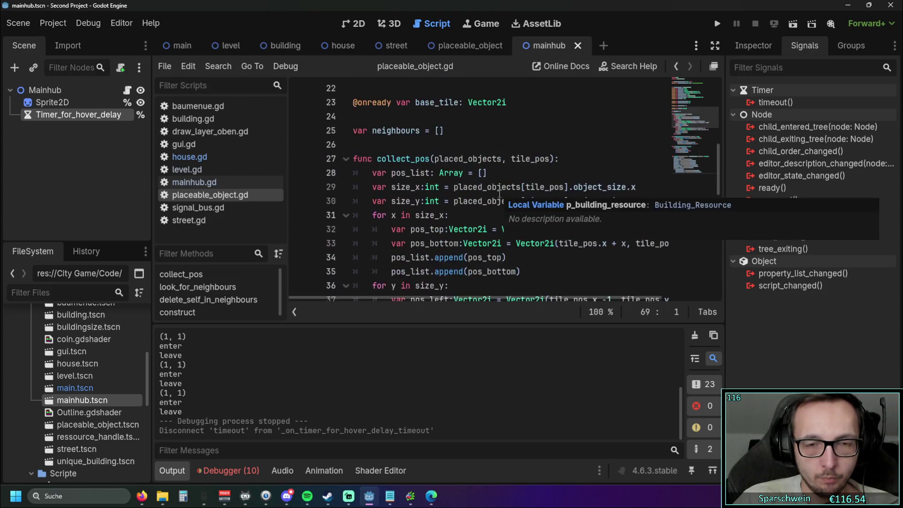
pyautogui.scroll(-15, 499, 193)
pyautogui.rightClick(78, 115)
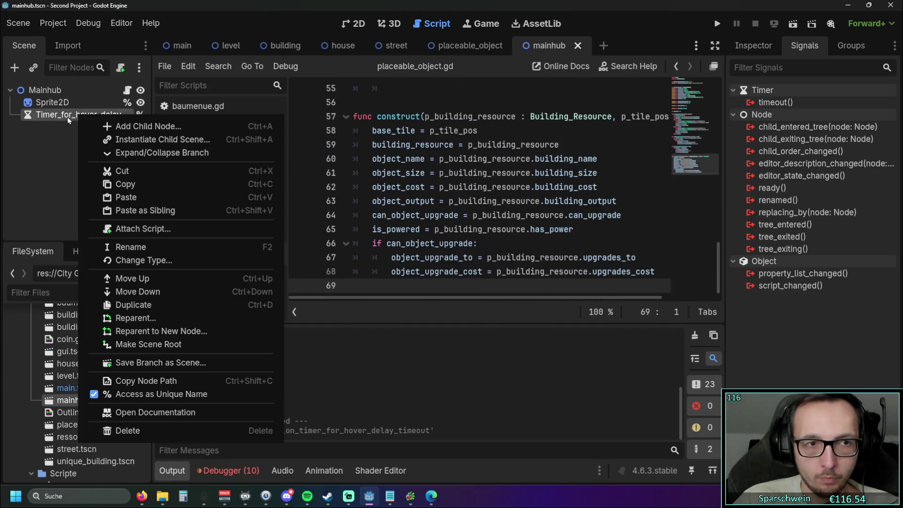
pyautogui.click(67, 116)
pyautogui.rightClick(784, 102)
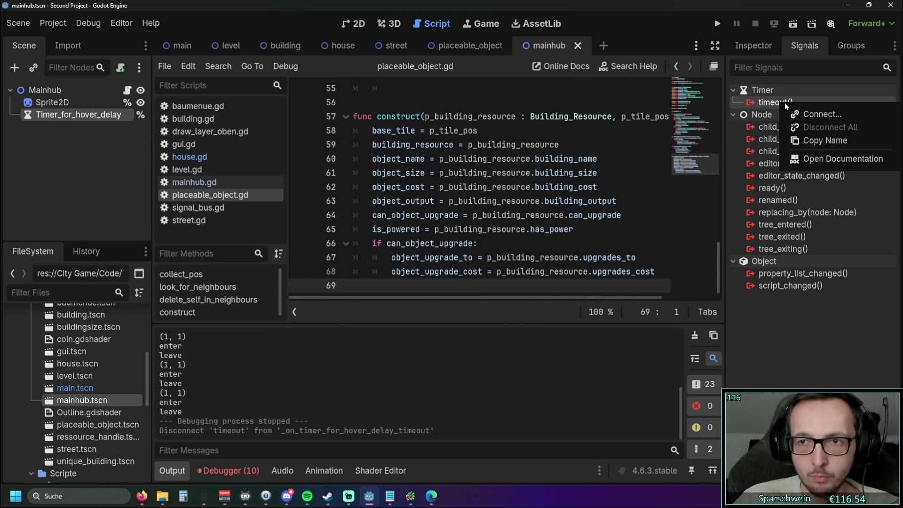
pyautogui.click(410, 174)
pyautogui.click(207, 183)
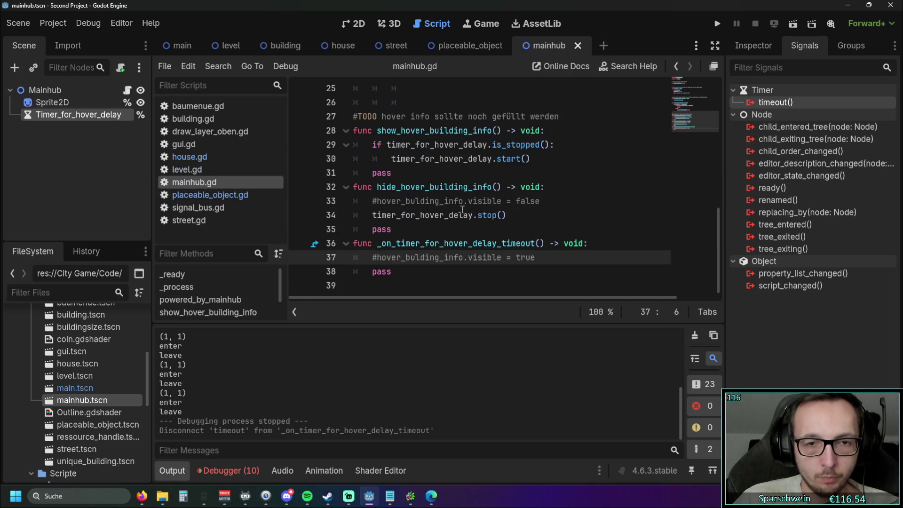
pyautogui.click(440, 281)
# Step: Run the game again and drag a red house onto the map's centre tile
pyautogui.click(717, 24)
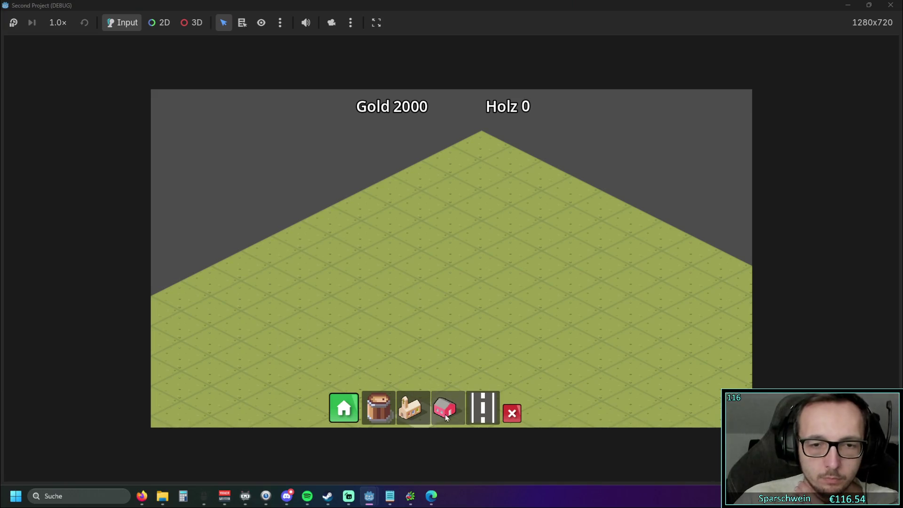
pyautogui.moveTo(446, 417); pyautogui.dragTo(456, 289)
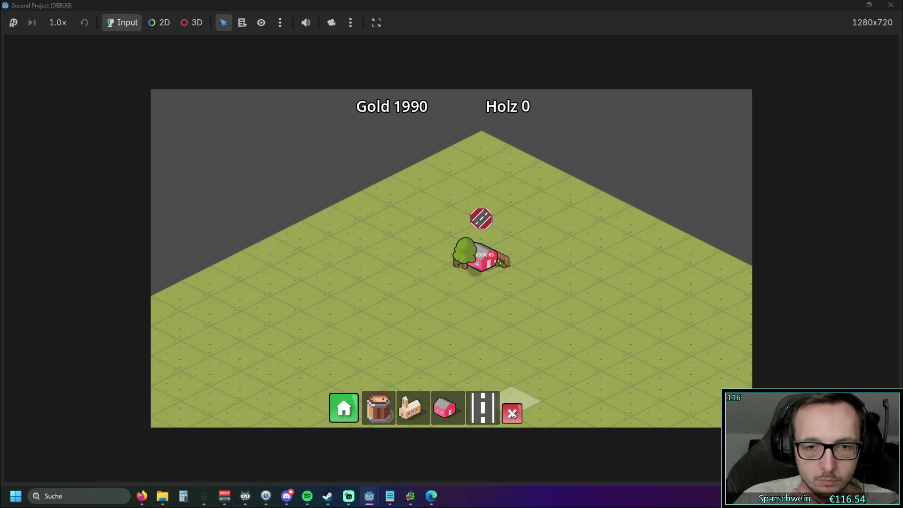
# Step: Stop the game and delete the old timeout handler function from house.gd
pyautogui.click(890, 5)
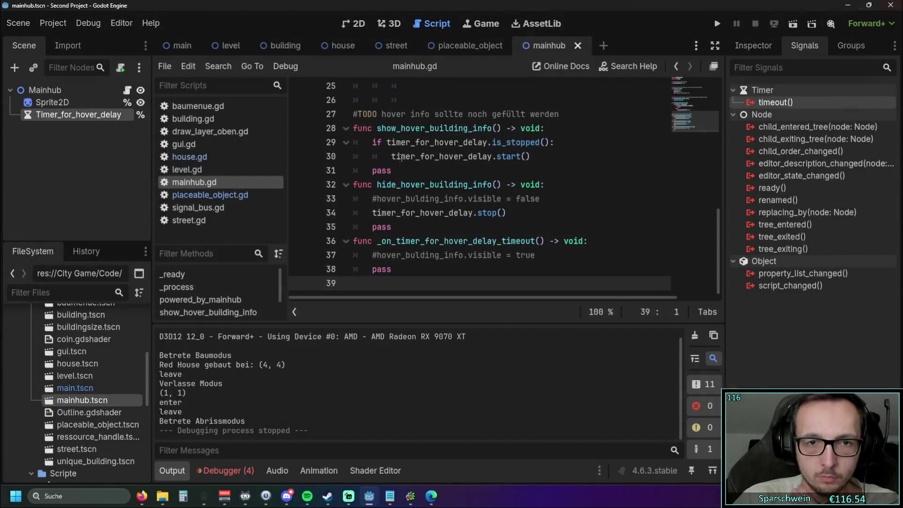
pyautogui.click(433, 157)
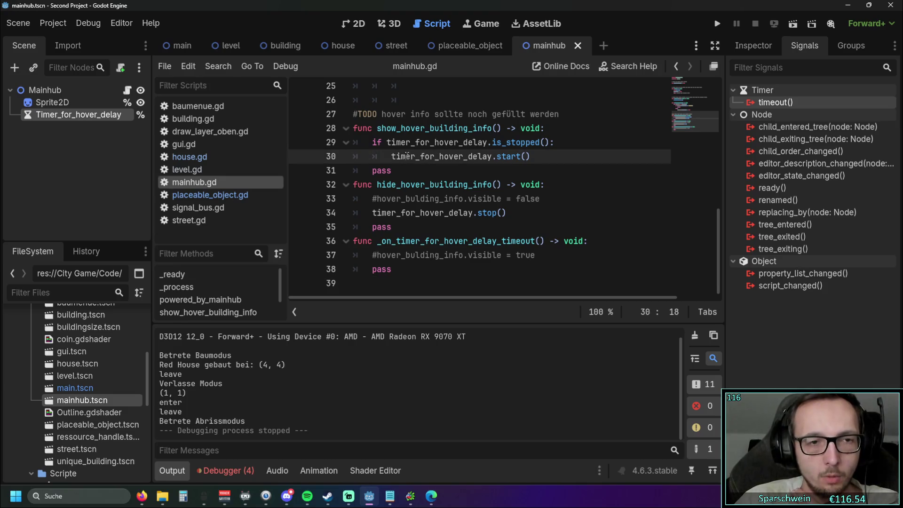
pyautogui.click(189, 157)
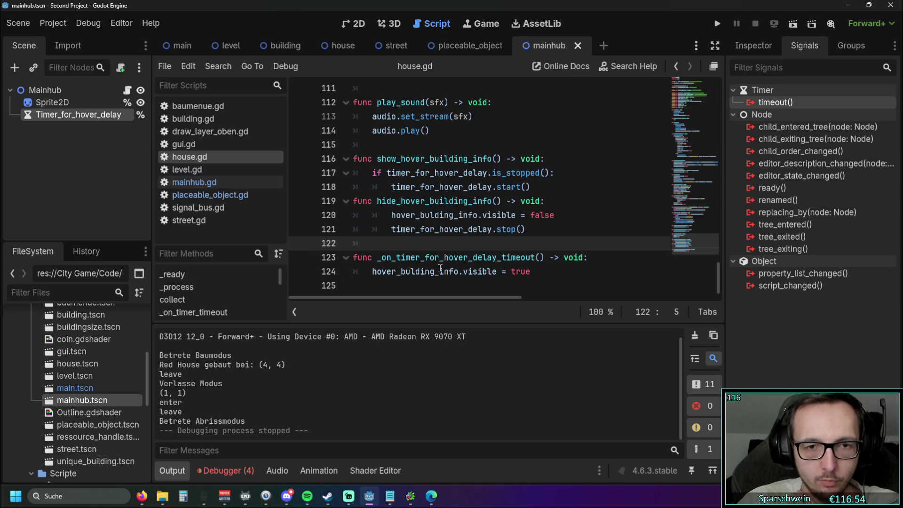
pyautogui.rightClick(763, 103)
pyautogui.click(524, 242)
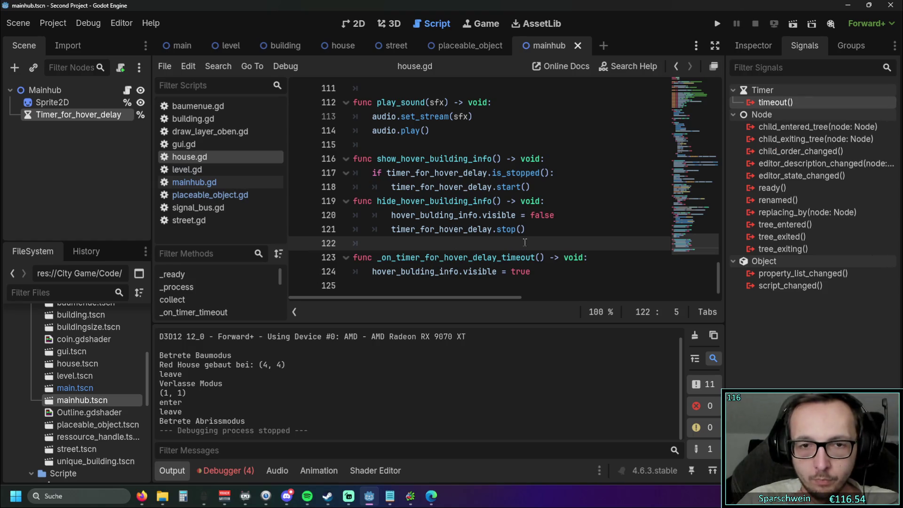
pyautogui.moveTo(558, 275); pyautogui.dragTo(318, 254)
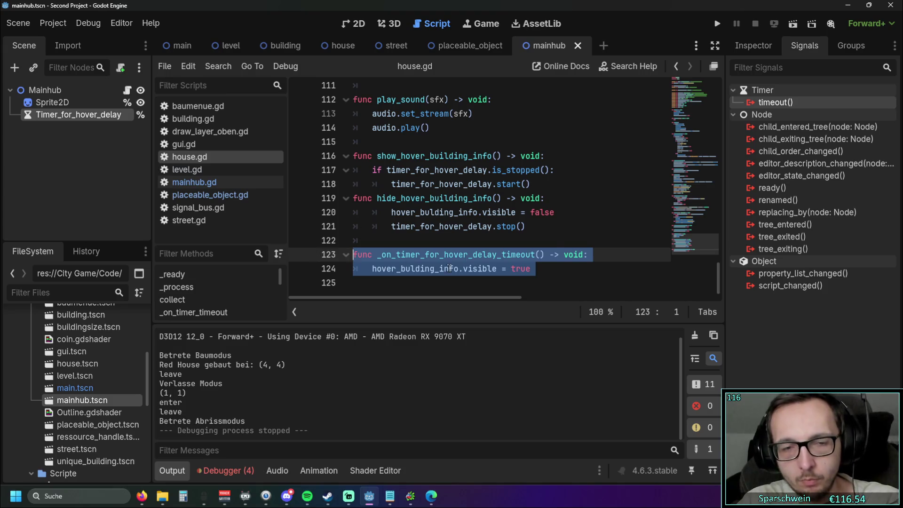
pyautogui.moveTo(531, 269); pyautogui.dragTo(372, 269)
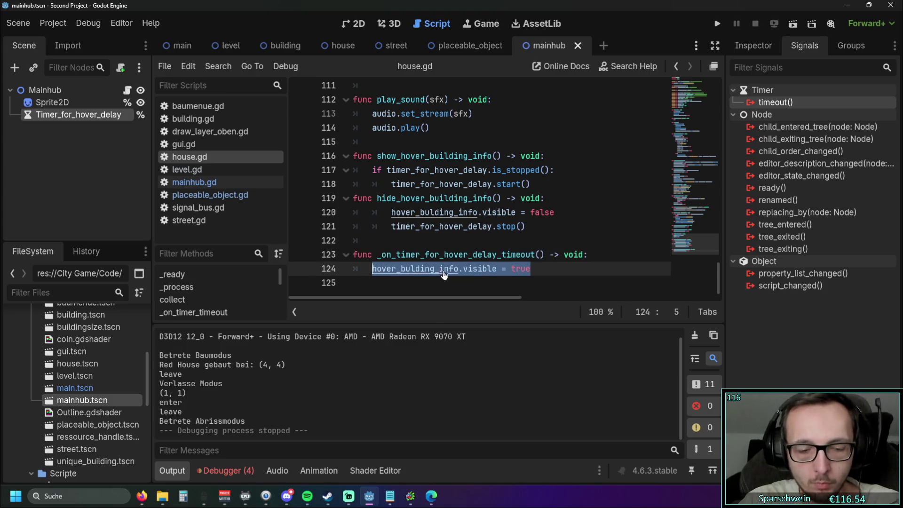
pyautogui.moveTo(553, 277); pyautogui.dragTo(304, 256)
pyautogui.press('BackSpace')
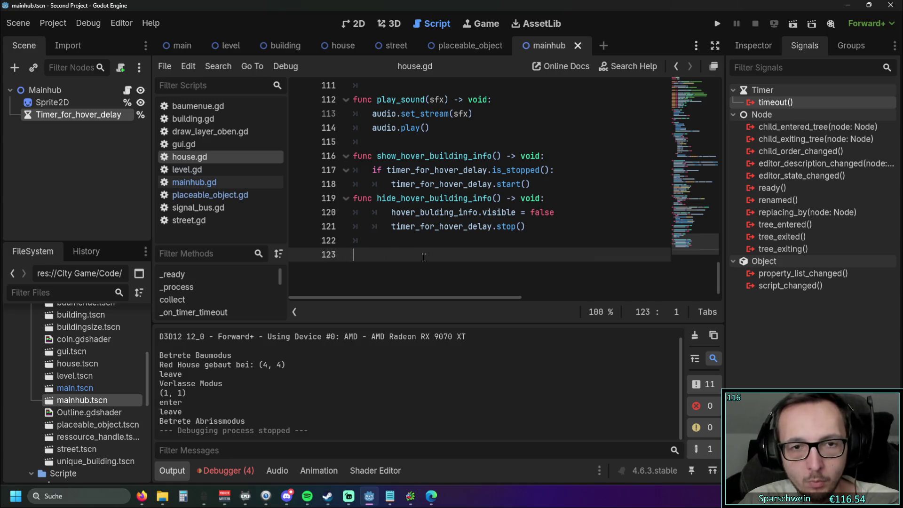
# Step: Connect the hover-delay timer's timeout signal to a handler in mainhub.gd and view the timer's properties
pyautogui.rightClick(776, 103)
pyautogui.click(797, 114)
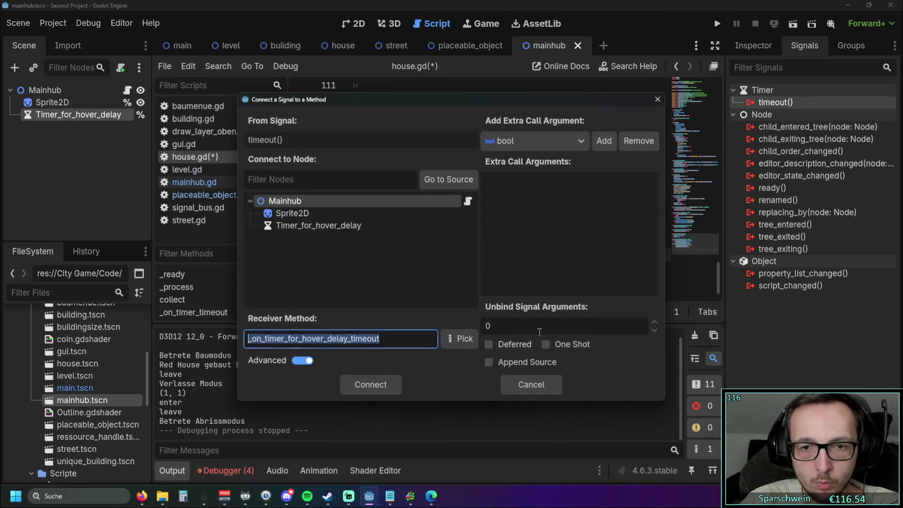
pyautogui.click(362, 382)
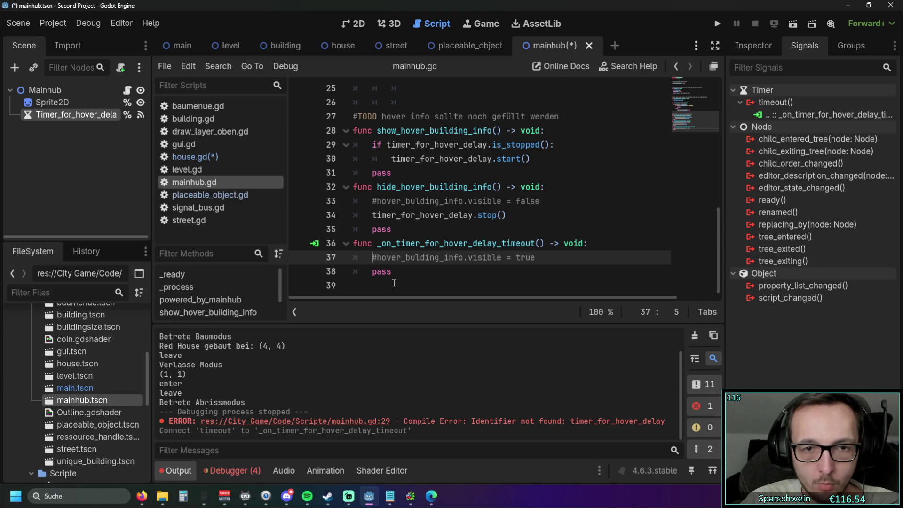
pyautogui.click(442, 279)
pyautogui.click(215, 158)
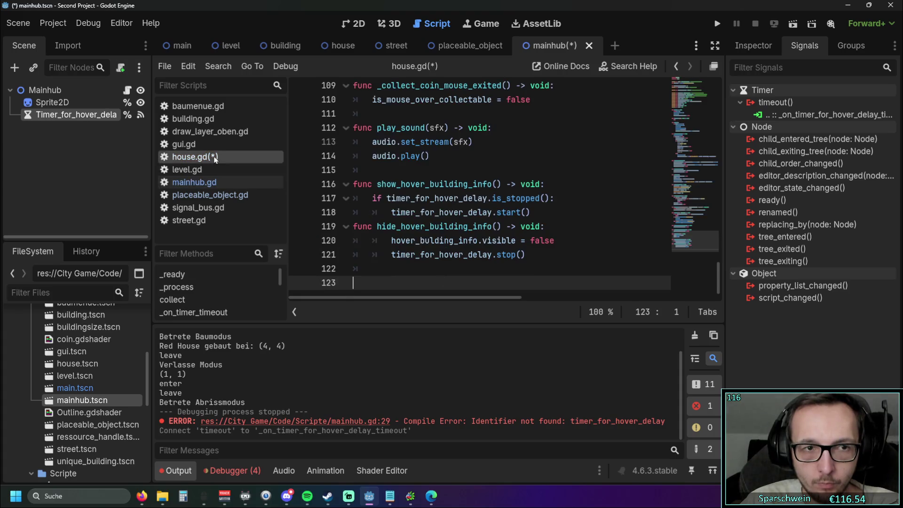
pyautogui.click(219, 182)
pyautogui.click(222, 157)
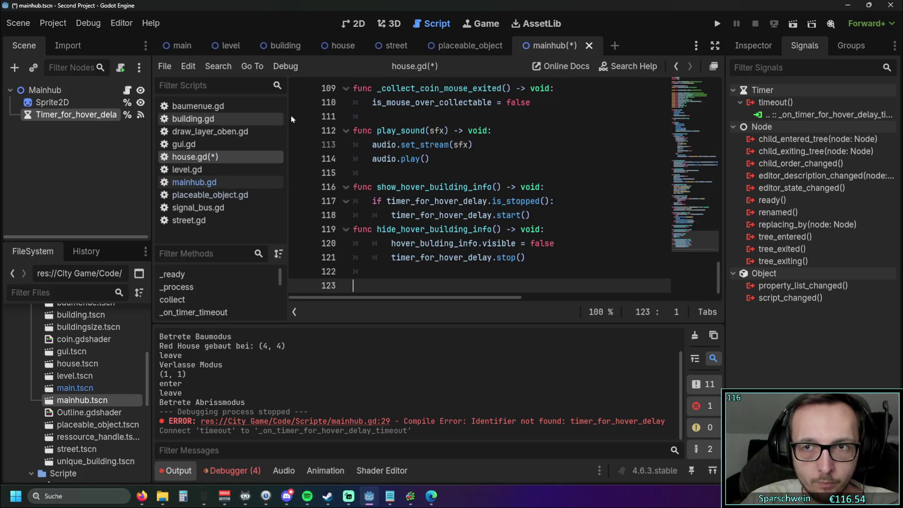
pyautogui.click(758, 46)
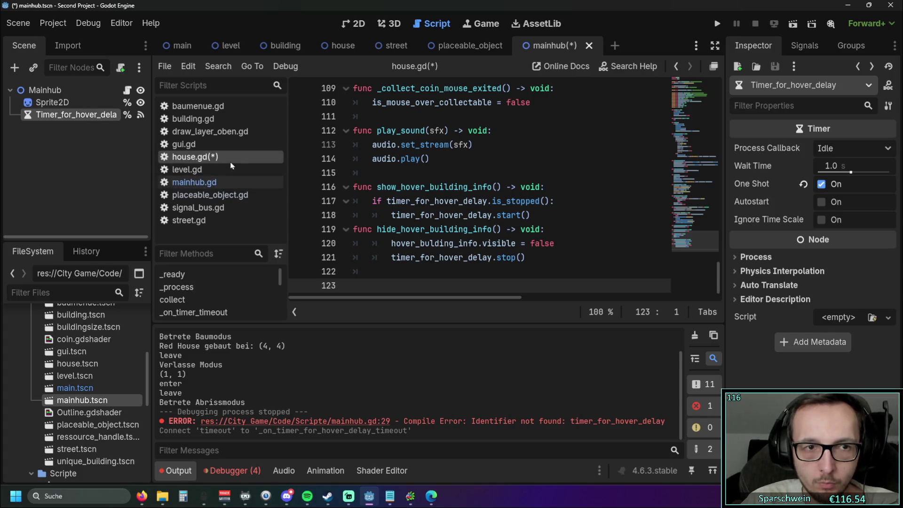
# Step: Connect the house scene's Timer_for_hover_delay timeout signal to a new house.gd handler
pyautogui.click(335, 49)
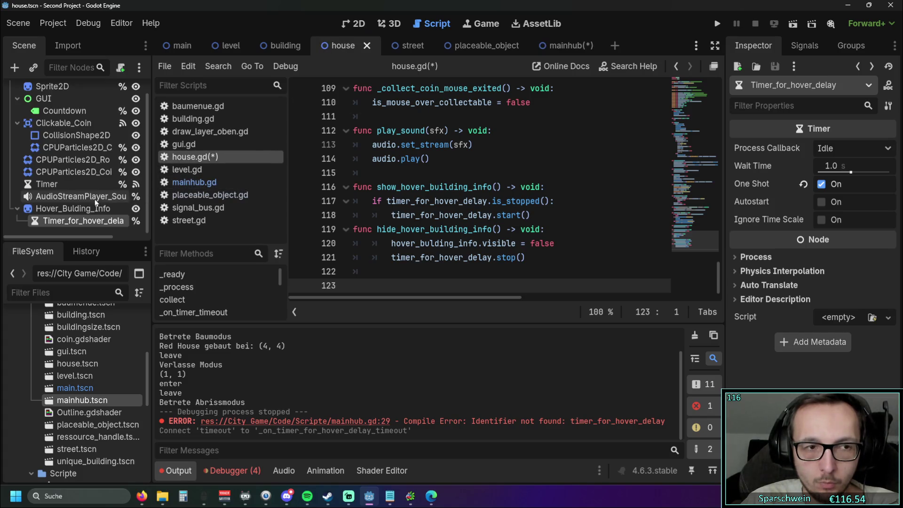
pyautogui.click(81, 222)
pyautogui.press('Escape')
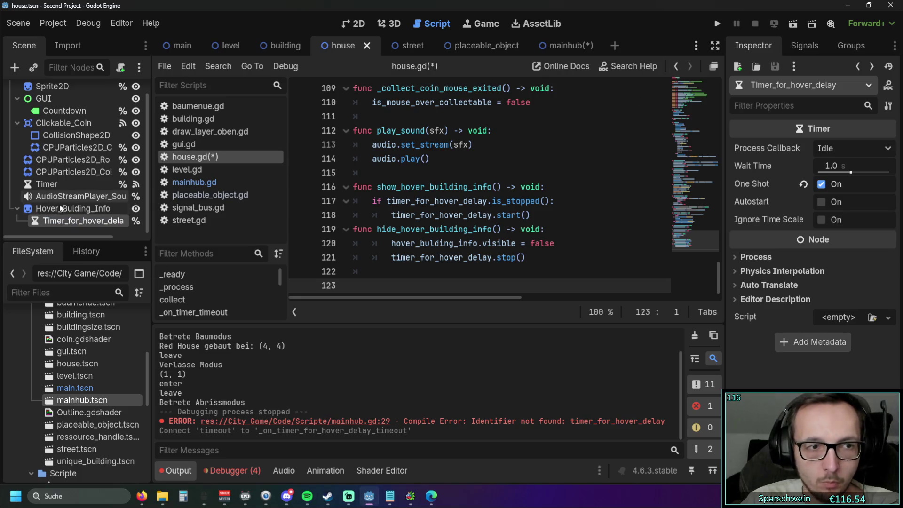
pyautogui.press('Up')
pyautogui.press('Down')
pyautogui.click(805, 46)
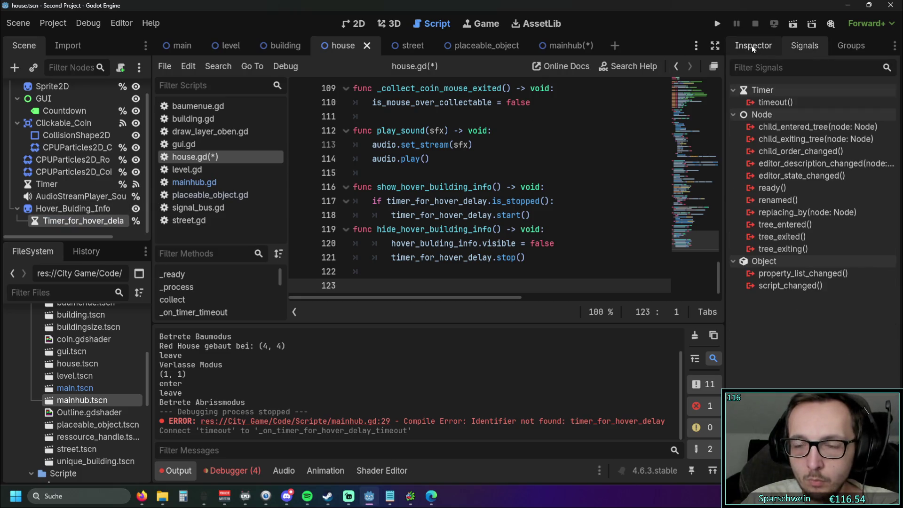
pyautogui.doubleClick(778, 102)
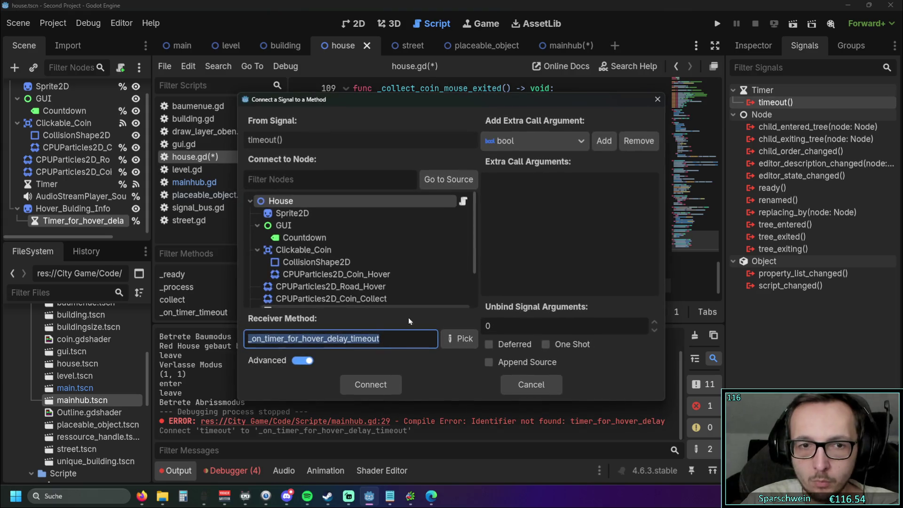
pyautogui.click(362, 385)
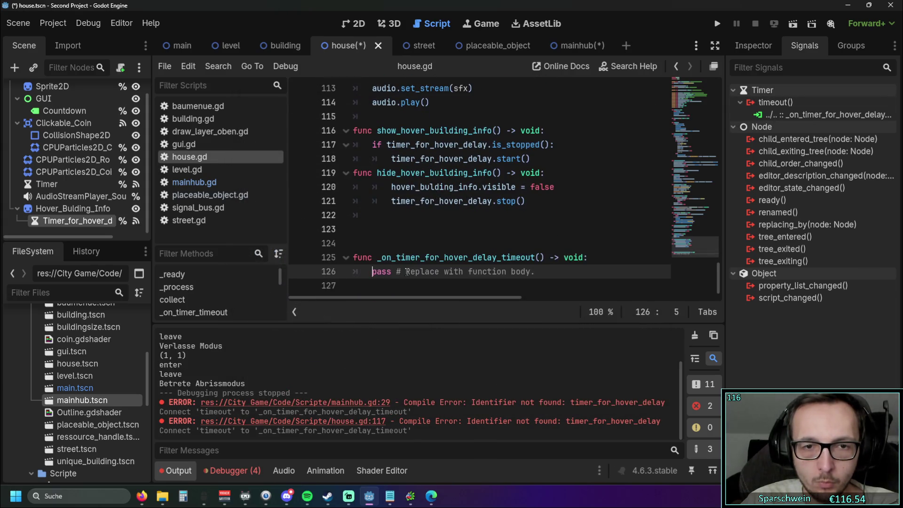
# Step: Replace the handler's pass with the line making hover_bulding_info visible, trim blank lines, and save
pyautogui.hotkey('shift', 'End')
pyautogui.write('hover_bulding_info.visible = true')
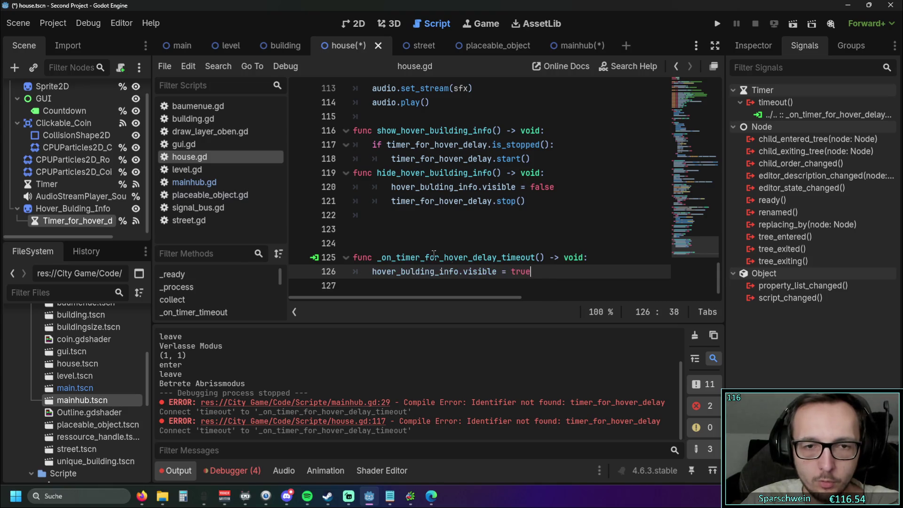
pyautogui.click(381, 244)
pyautogui.press('BackSpace')
pyautogui.press('BackSpace')
pyautogui.press('BackSpace')
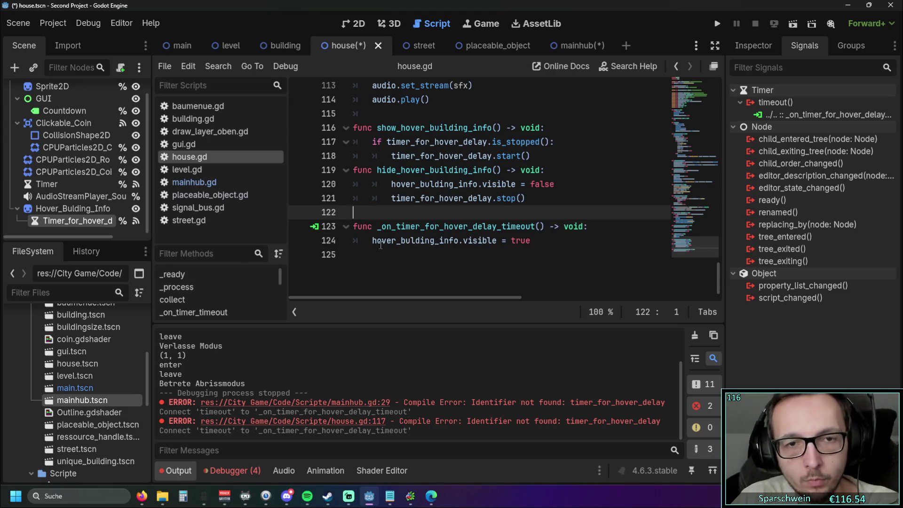
pyautogui.press('BackSpace')
pyautogui.click(380, 244)
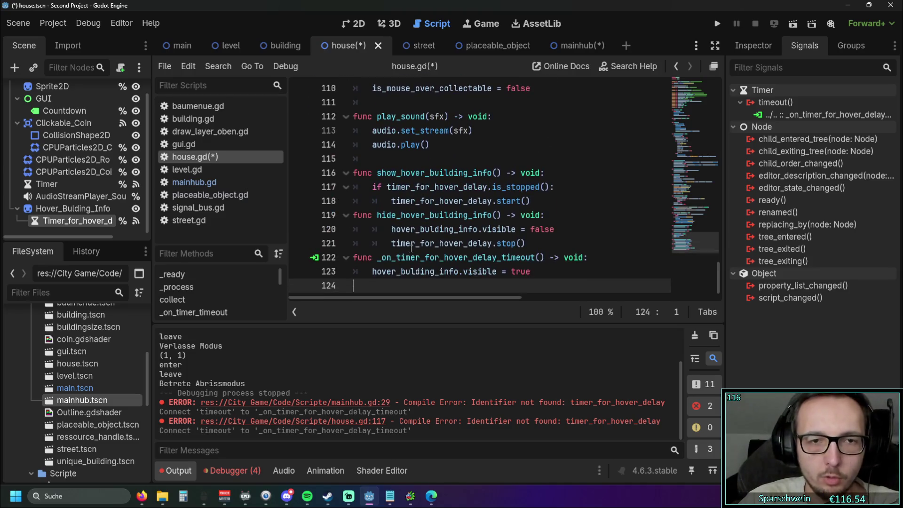
pyautogui.hotkey('ctrl', 's')
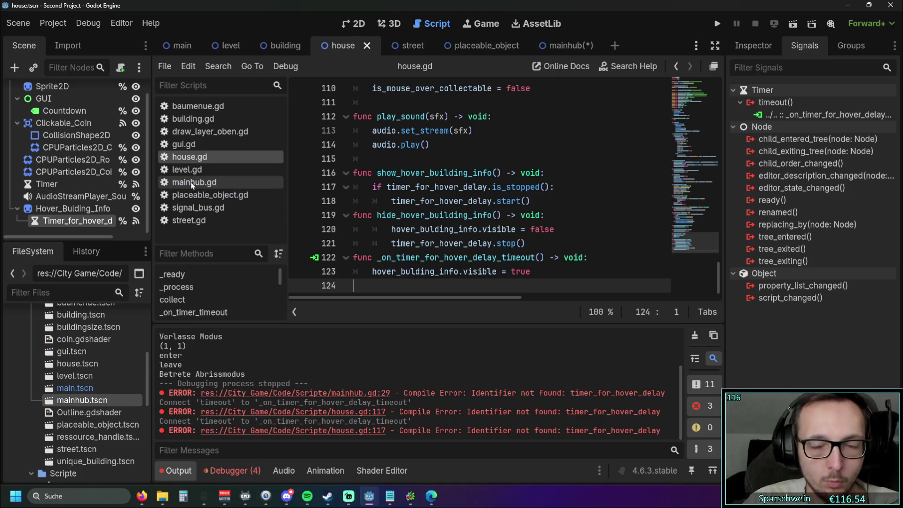
# Step: Inspect the house.gd line 117 error and add a blank line below the hover_bulding_info declaration
pyautogui.click(312, 432)
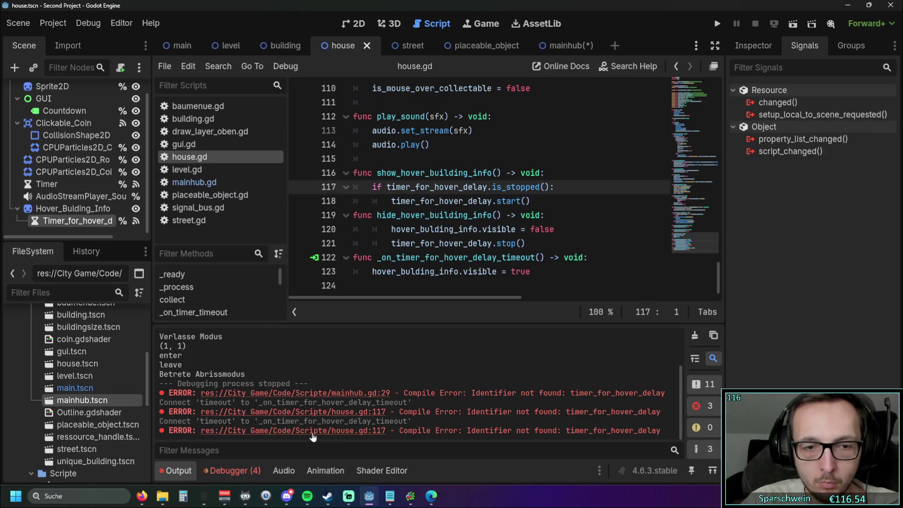
pyautogui.doubleClick(306, 431)
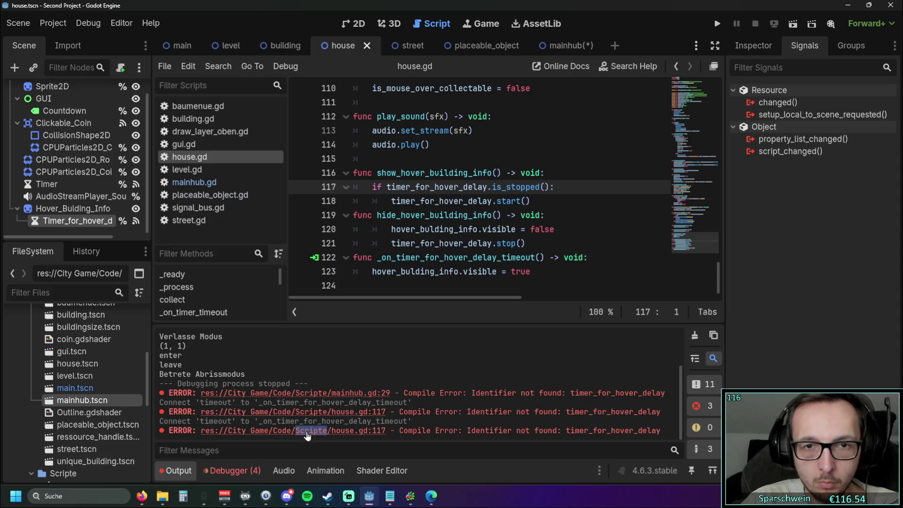
pyautogui.click(562, 242)
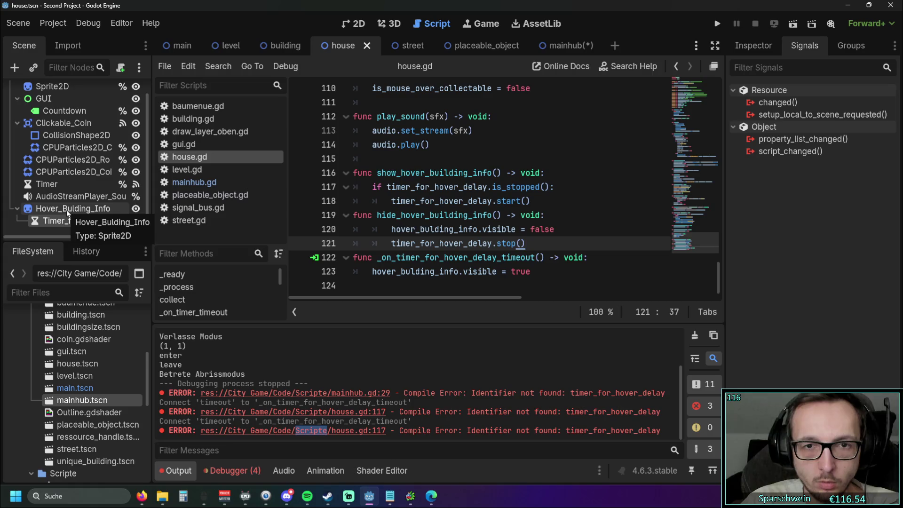
pyautogui.click(405, 202)
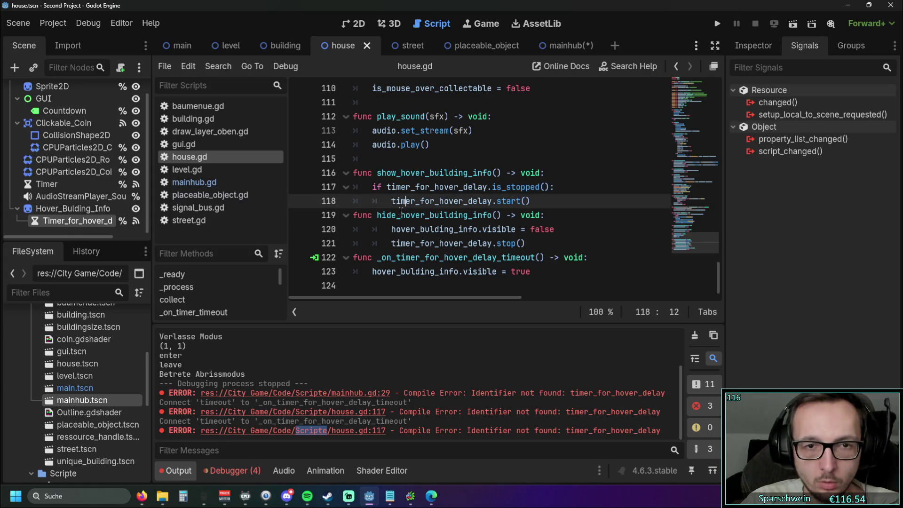
pyautogui.scroll(20, 395, 205)
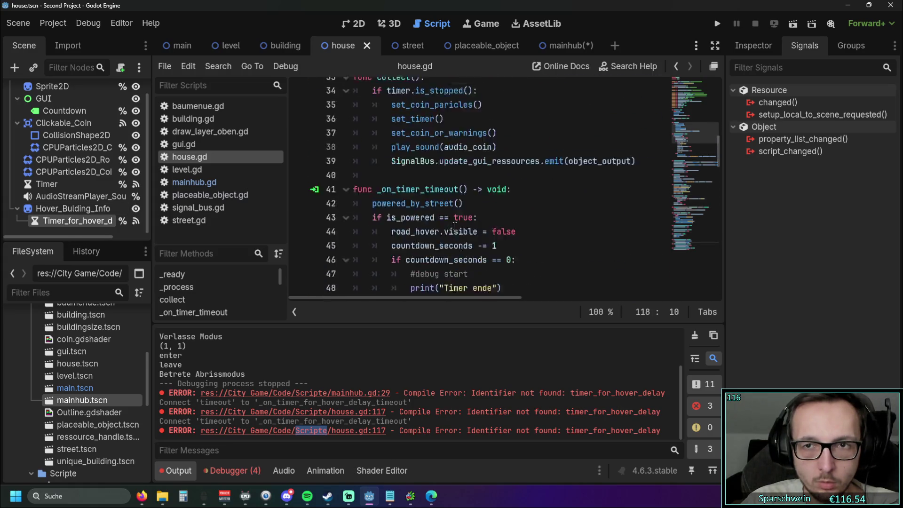
pyautogui.scroll(1, 454, 226)
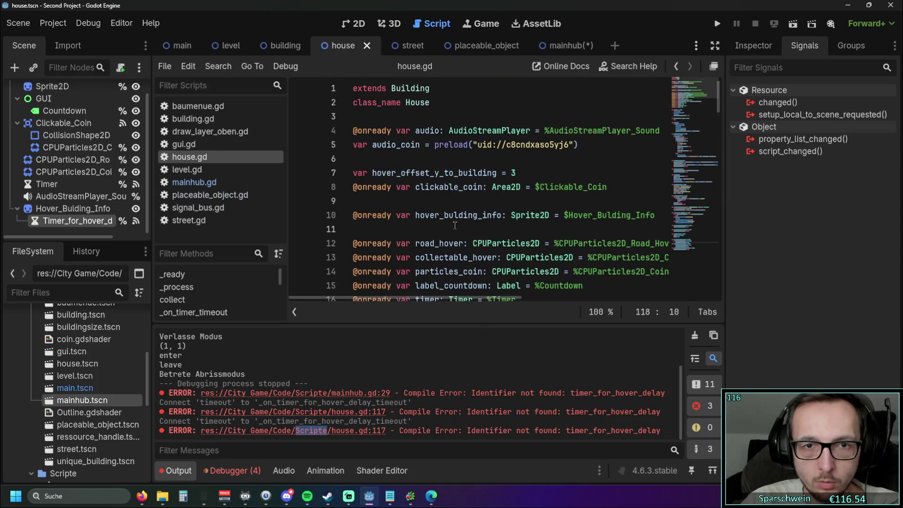
pyautogui.click(444, 202)
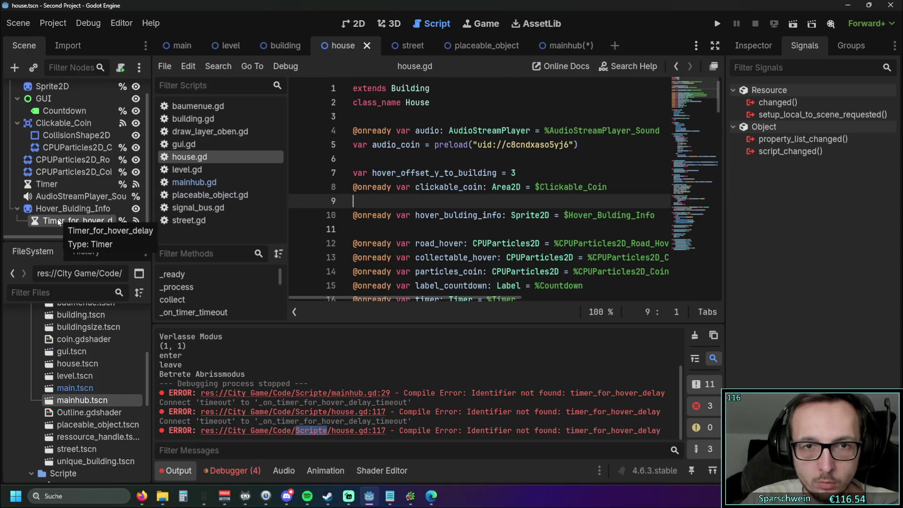
pyautogui.scroll(-1, 489, 186)
pyautogui.click(489, 185)
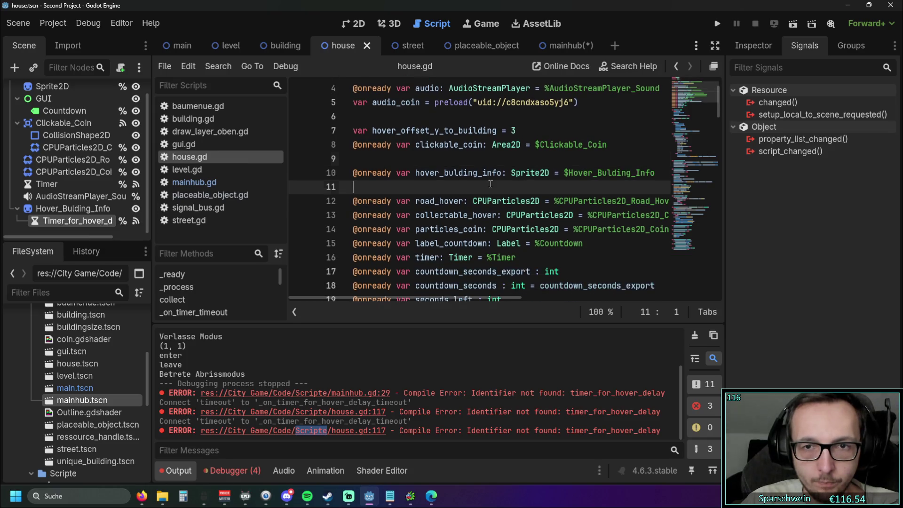
pyautogui.press('Return')
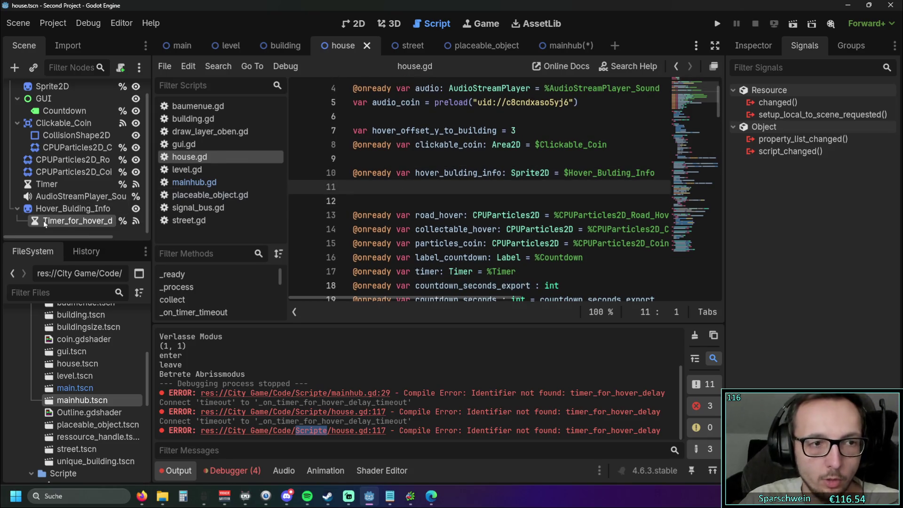
# Step: Drop a Timer_for_hover_delay reference into house.gd line 11, save, and check the resulting parse error
pyautogui.moveTo(43, 221)
pyautogui.mouseDown()
pyautogui.moveTo(416, 190)
pyautogui.moveTo(426, 199)
pyautogui.mouseUp()
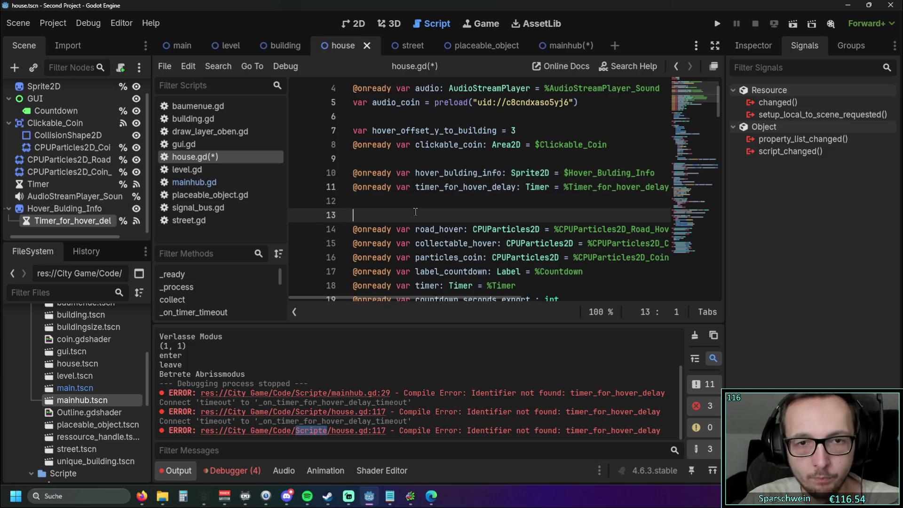
pyautogui.scroll(-10, 470, 212)
pyautogui.scroll(-6, 523, 202)
pyautogui.hotkey('ctrl', 's')
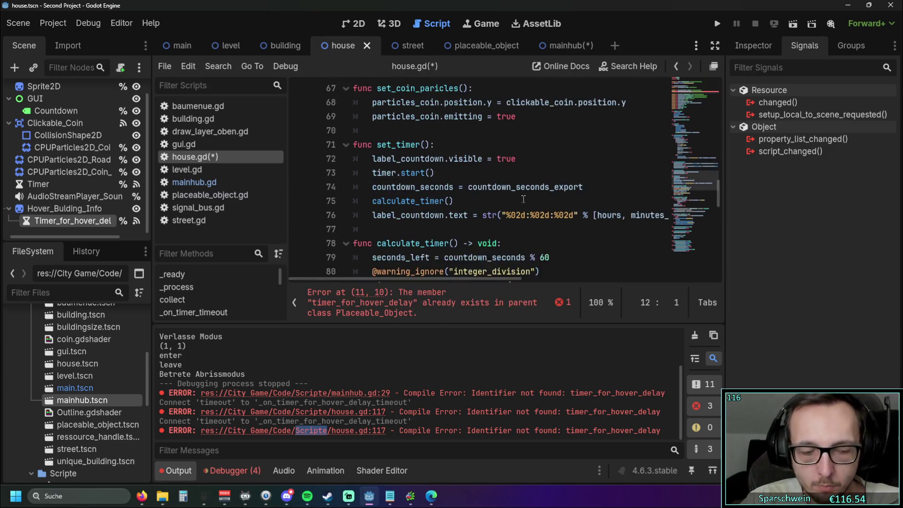
pyautogui.scroll(-16, 505, 198)
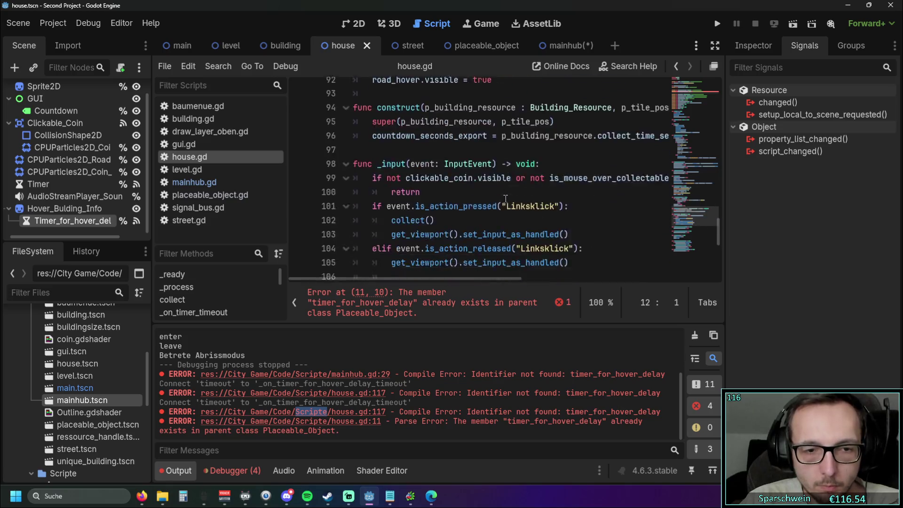
pyautogui.click(356, 422)
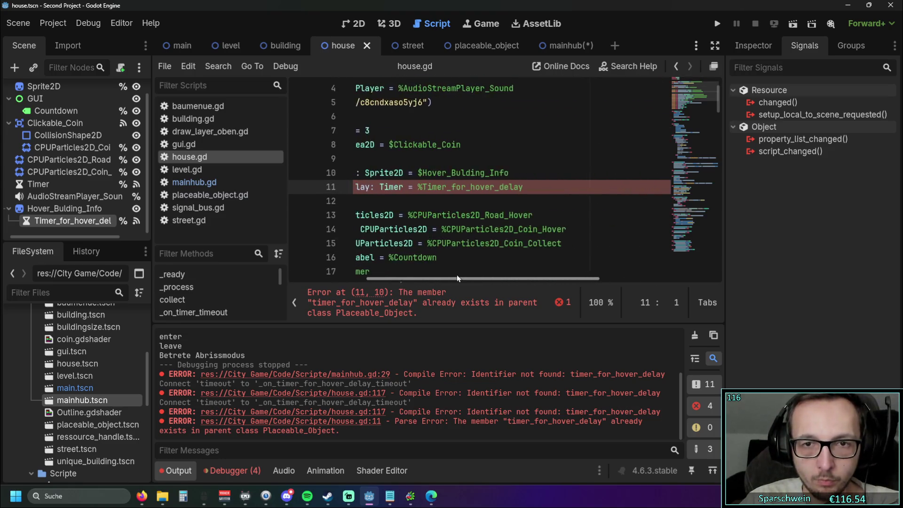
pyautogui.click(327, 186)
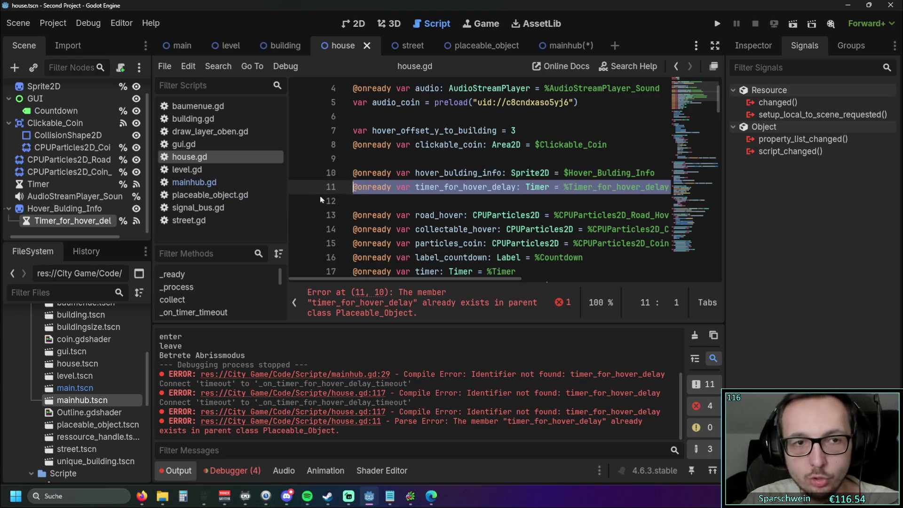
# Step: Delete the timer_for_hover_delay declaration on line 5 of placeable_object.gd, leaving a blank line
pyautogui.click(211, 195)
pyautogui.scroll(5, 432, 183)
pyautogui.scroll(10, 431, 184)
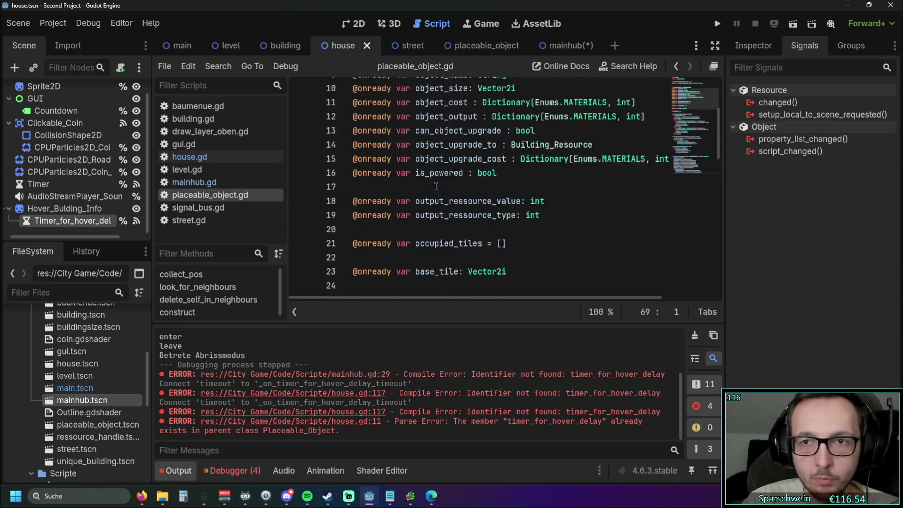
pyautogui.click(332, 147)
pyautogui.press('Delete')
pyautogui.press('Delete')
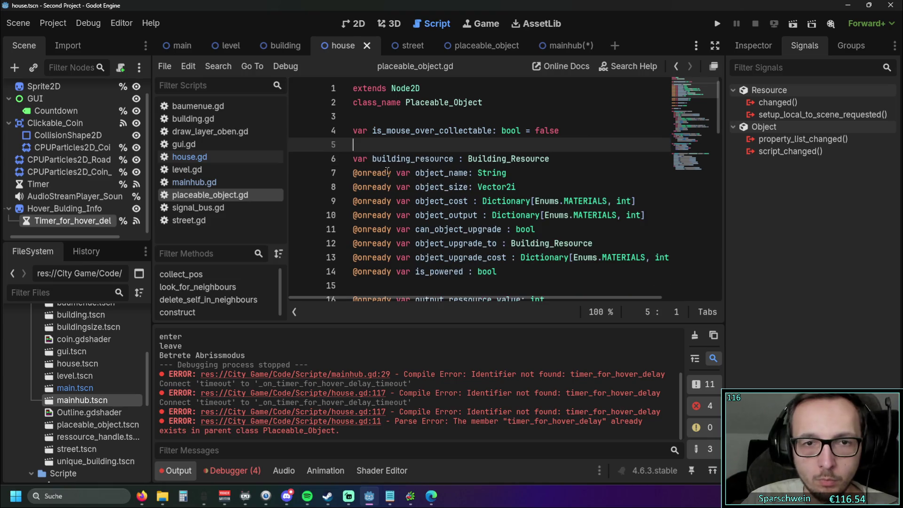
pyautogui.press('Return')
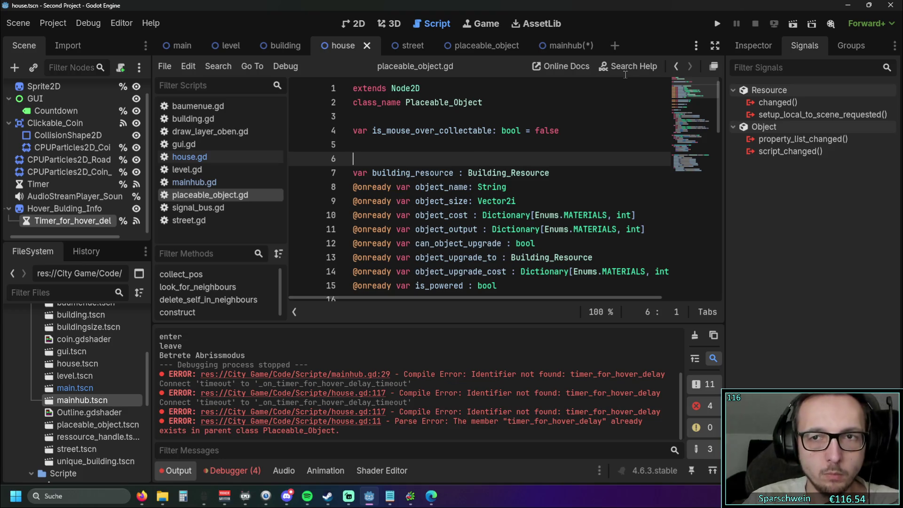
# Step: Show the output log and run the game to test the changes
pyautogui.click(172, 470)
pyautogui.click(716, 24)
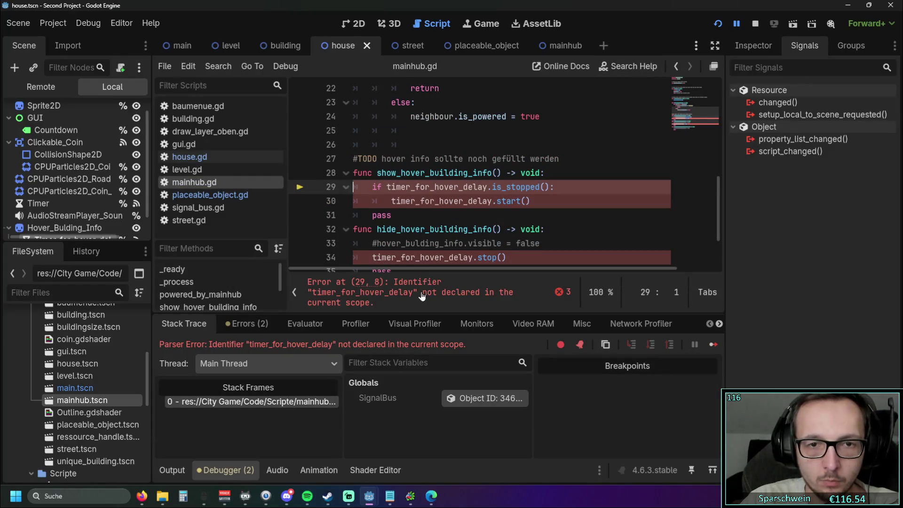
pyautogui.scroll(-2, 453, 227)
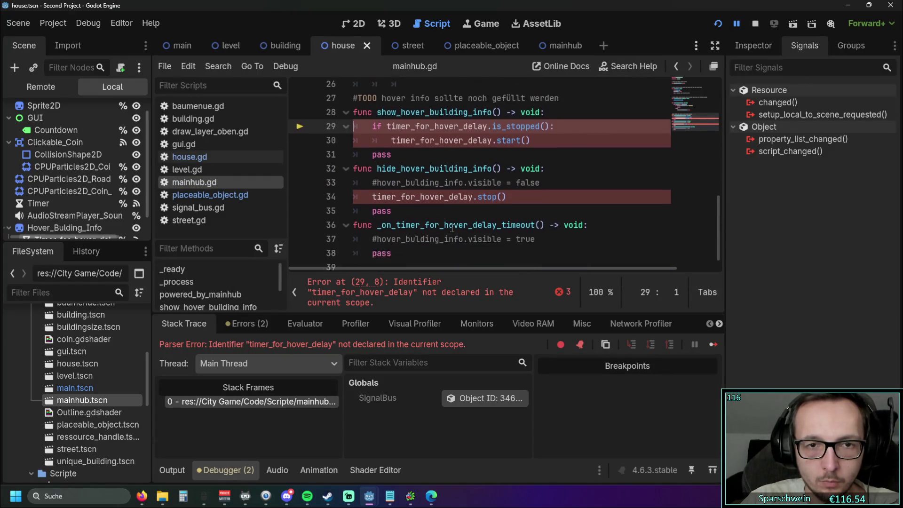
pyautogui.scroll(1, 415, 239)
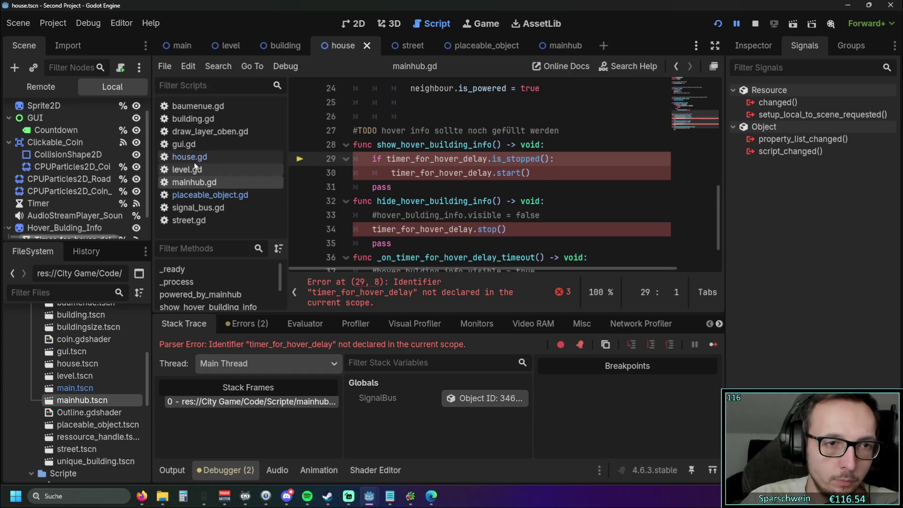
# Step: In the mainhub scene, drag a Timer_for_hover_delay reference into mainhub.gd, undoing the misplaced one at line 6
pyautogui.click(562, 45)
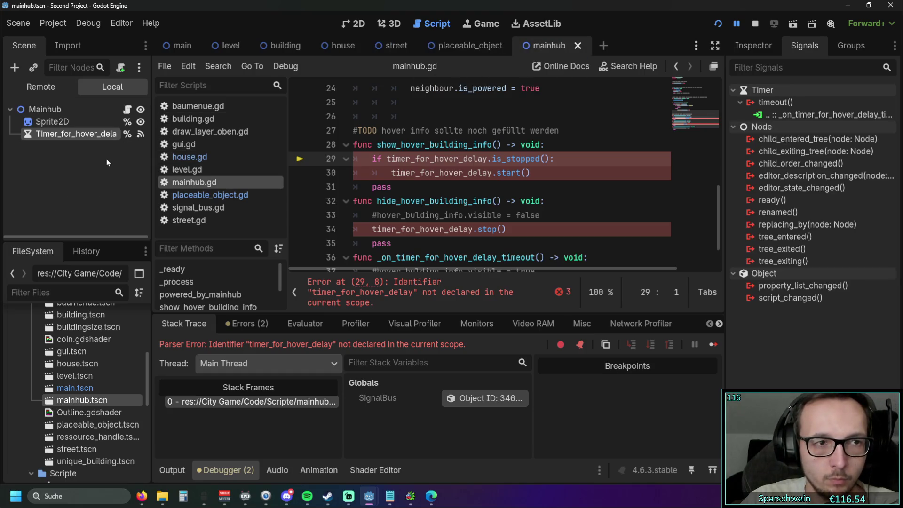
pyautogui.scroll(8, 463, 154)
pyautogui.moveTo(86, 134)
pyautogui.mouseDown()
pyautogui.moveTo(407, 153)
pyautogui.moveTo(407, 162)
pyautogui.mouseUp()
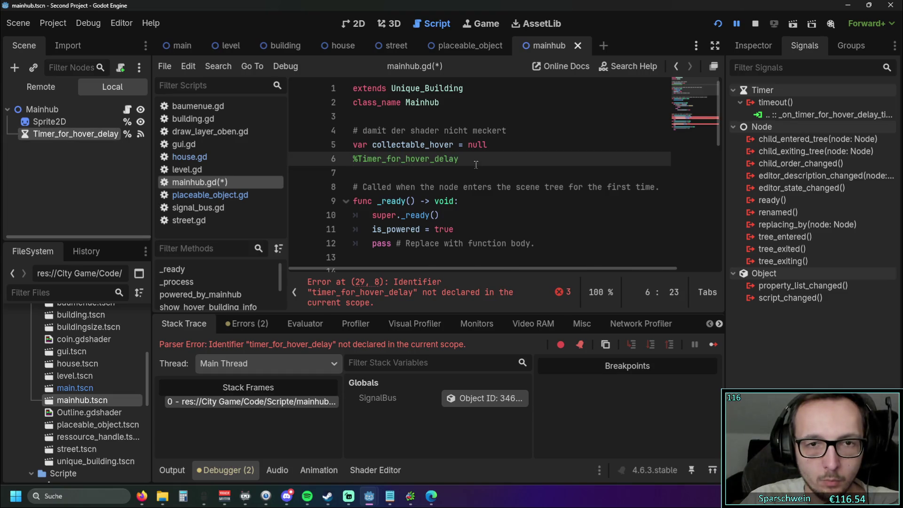
pyautogui.hotkey('ctrl', 'z')
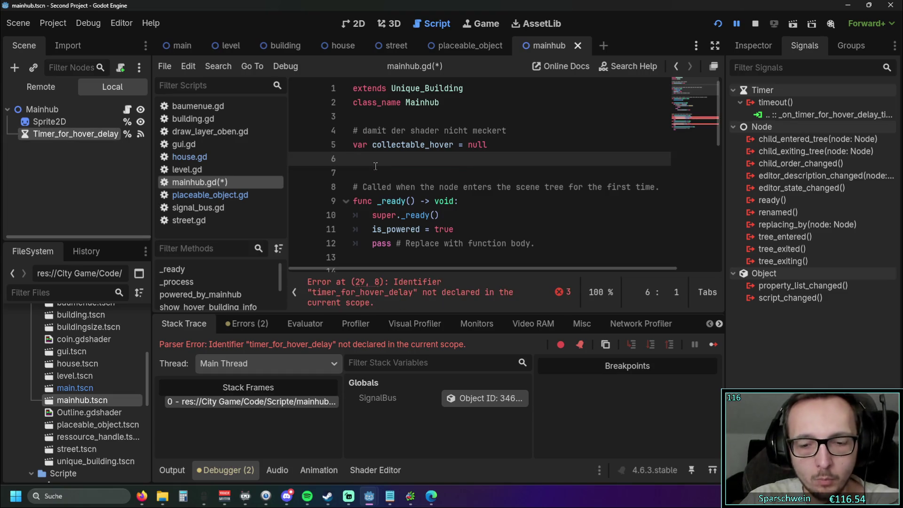
pyautogui.scroll(-5, 414, 182)
pyautogui.scroll(-4, 413, 183)
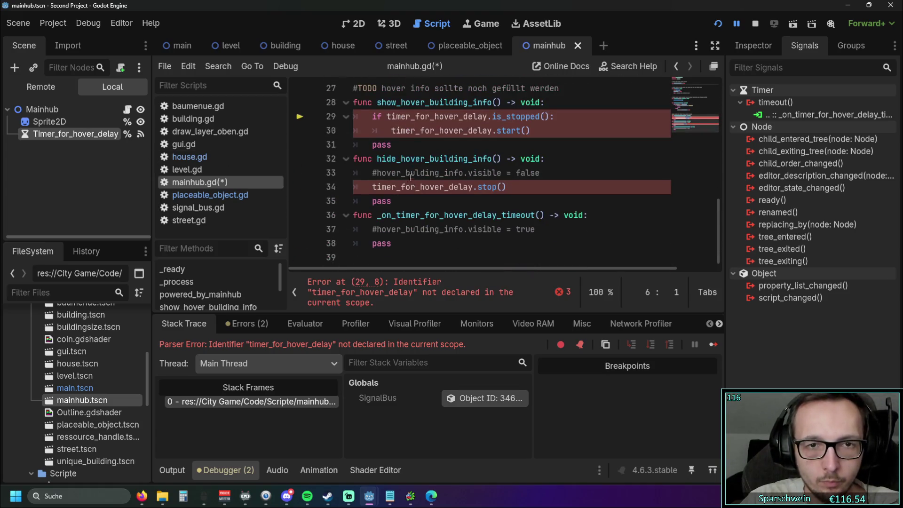
pyautogui.scroll(1, 413, 182)
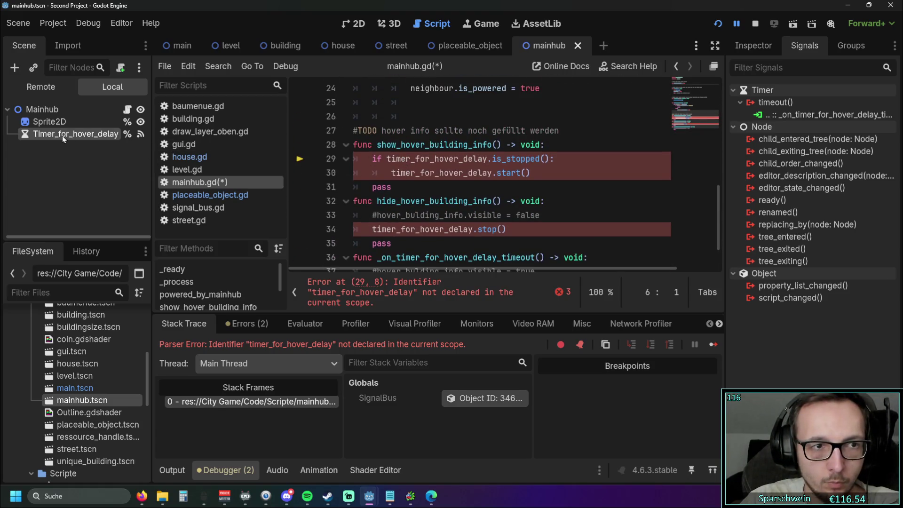
# Step: Replace the old timer name with %Timer_for_hover_delay on mainhub.gd lines 29, 30 and 34
pyautogui.moveTo(64, 134)
pyautogui.mouseDown()
pyautogui.moveTo(395, 162)
pyautogui.moveTo(387, 160)
pyautogui.mouseUp()
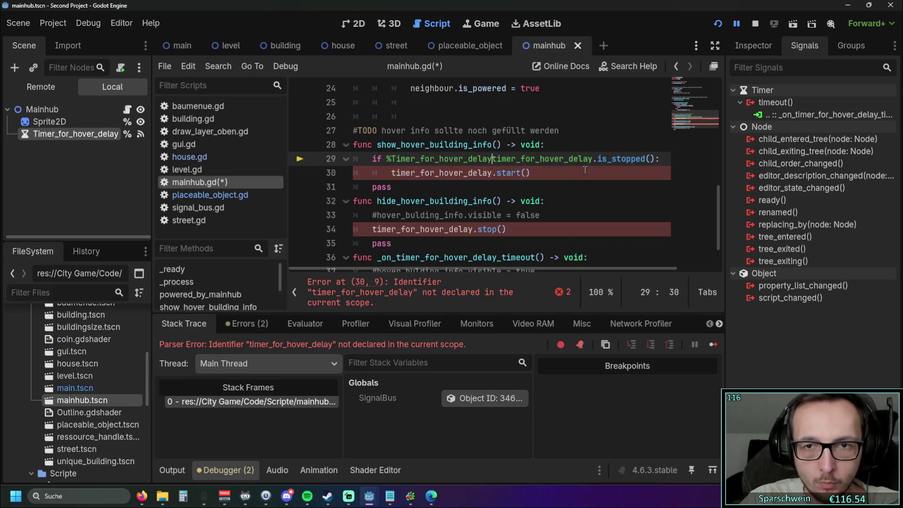
pyautogui.moveTo(593, 158)
pyautogui.mouseDown()
pyautogui.moveTo(386, 159)
pyautogui.moveTo(491, 174)
pyautogui.mouseUp()
pyautogui.press('BackSpace')
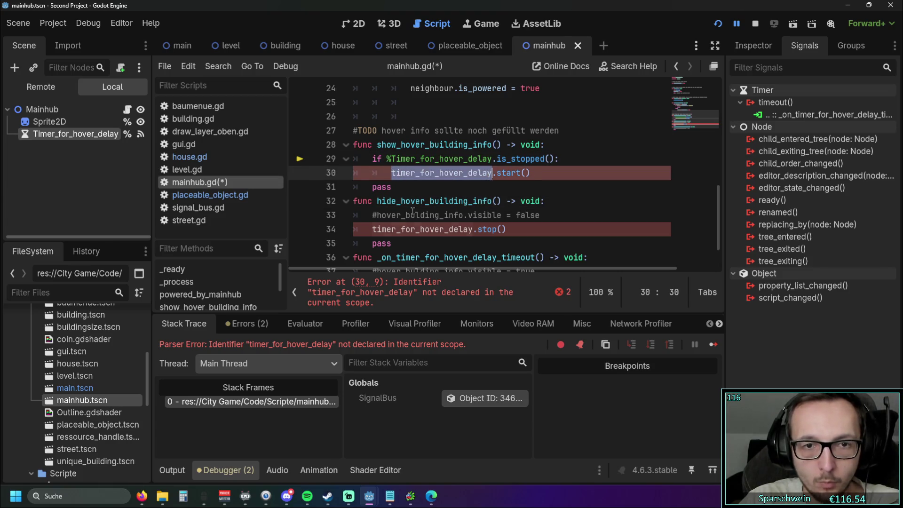
pyautogui.write('%Timer_for_hover_delay')
pyautogui.moveTo(373, 229); pyautogui.dragTo(477, 229)
pyautogui.write('%Timer_for_hover_delay')
pyautogui.click(572, 228)
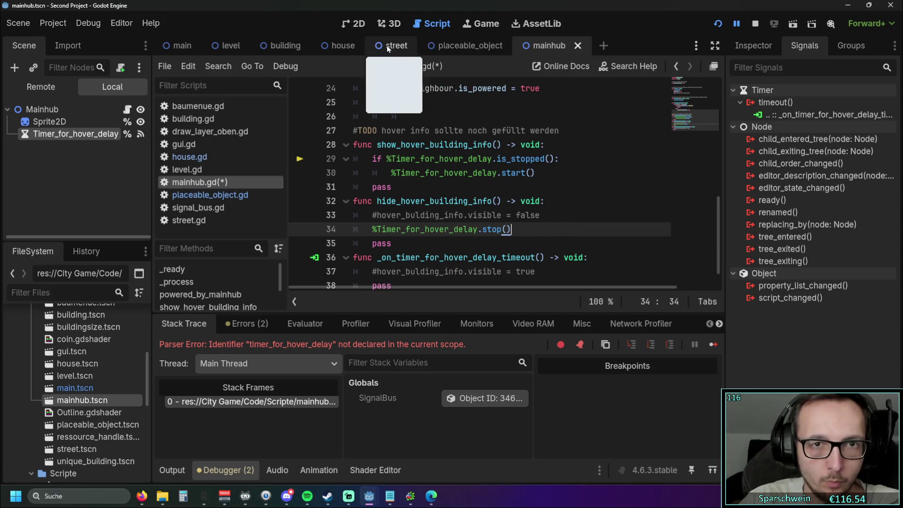
pyautogui.click(340, 45)
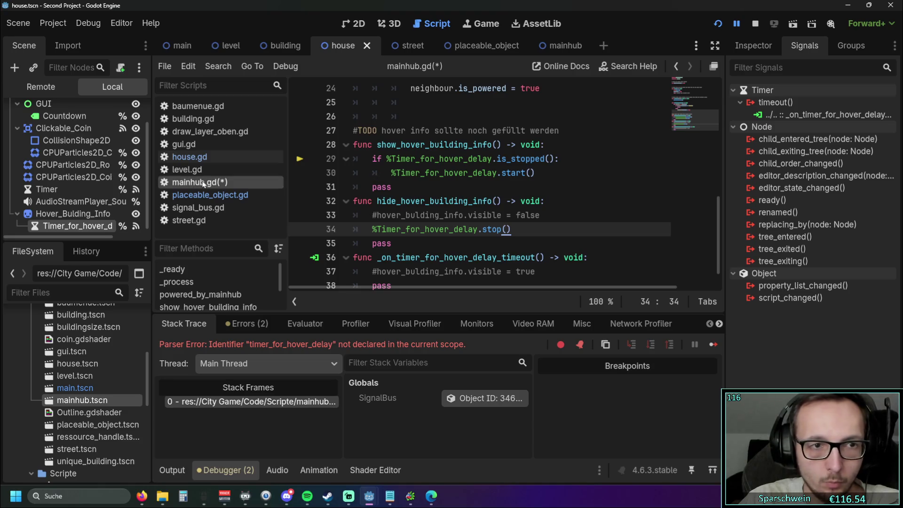
# Step: Cut the timer_for_hover_delay declaration from line 11 of house.gd
pyautogui.click(202, 162)
pyautogui.scroll(-12, 413, 185)
pyautogui.scroll(14, 413, 185)
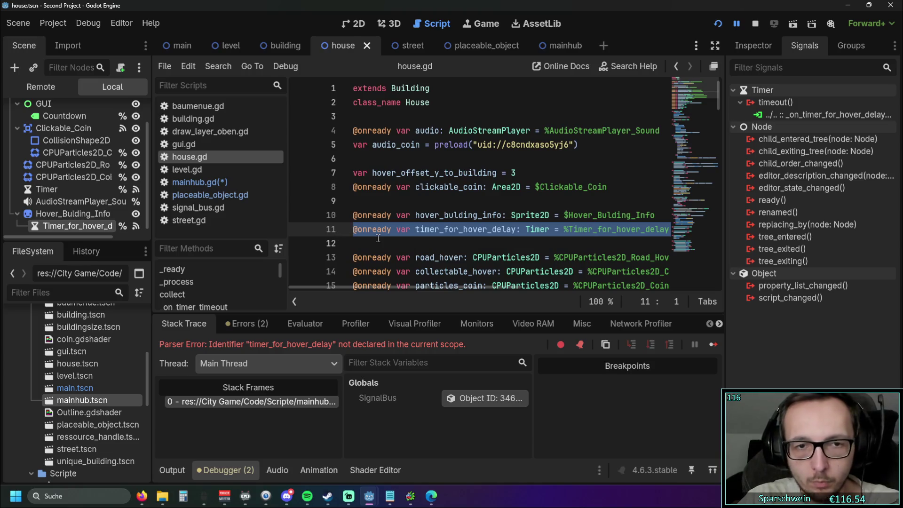
pyautogui.hotkey('ctrl', 'x')
pyautogui.scroll(-4, 715, 126)
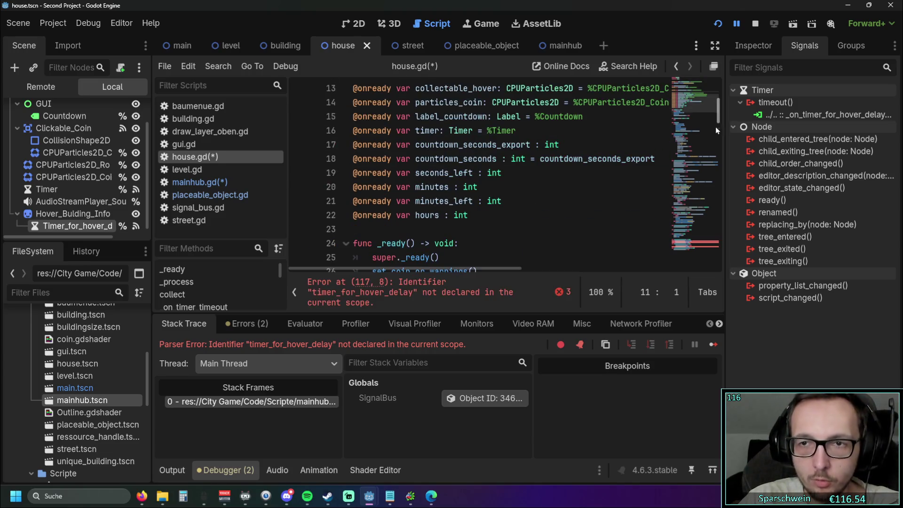
pyautogui.moveTo(718, 120); pyautogui.dragTo(716, 269)
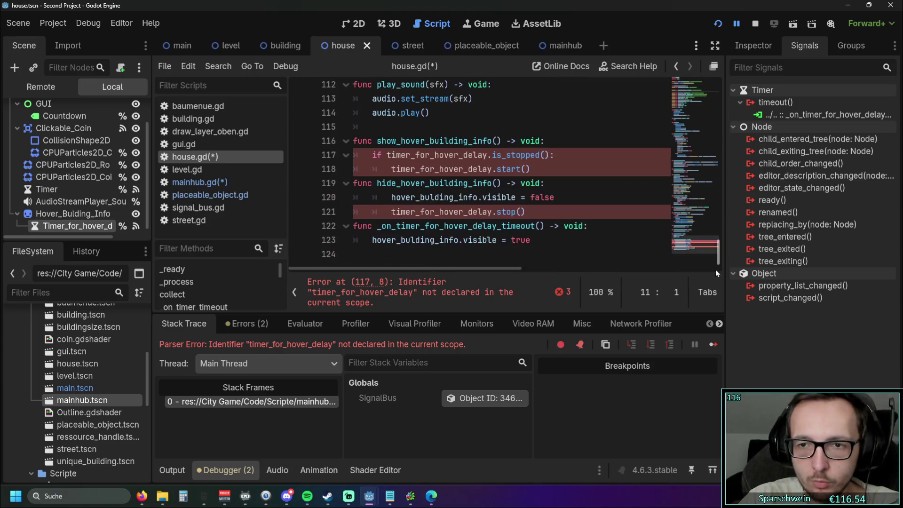
# Step: Paste %Timer_for_hover_delay over the old timer name on house.gd lines 121, 118 and 117
pyautogui.doubleClick(392, 212)
pyautogui.hotkey('ctrl', 'v')
pyautogui.click(393, 170)
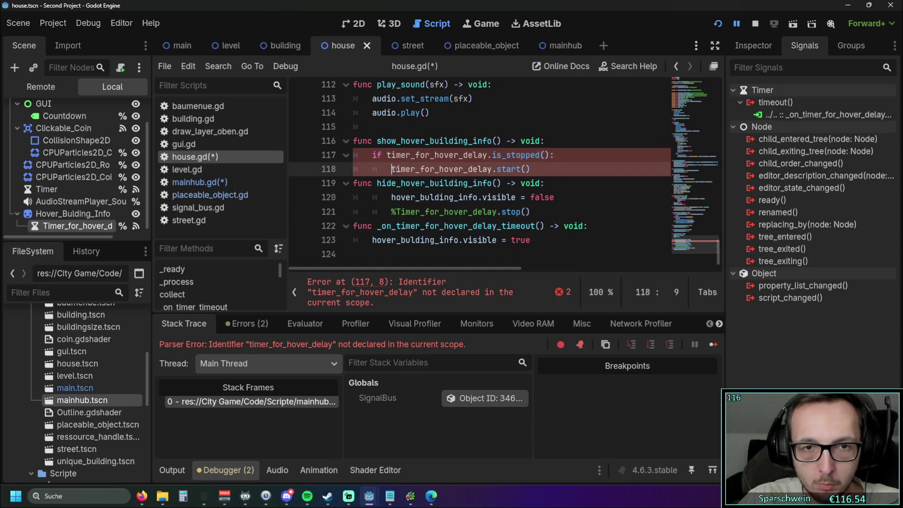
pyautogui.moveTo(392, 169); pyautogui.dragTo(486, 169)
pyautogui.hotkey('ctrl', 'v')
pyautogui.moveTo(386, 156); pyautogui.dragTo(487, 156)
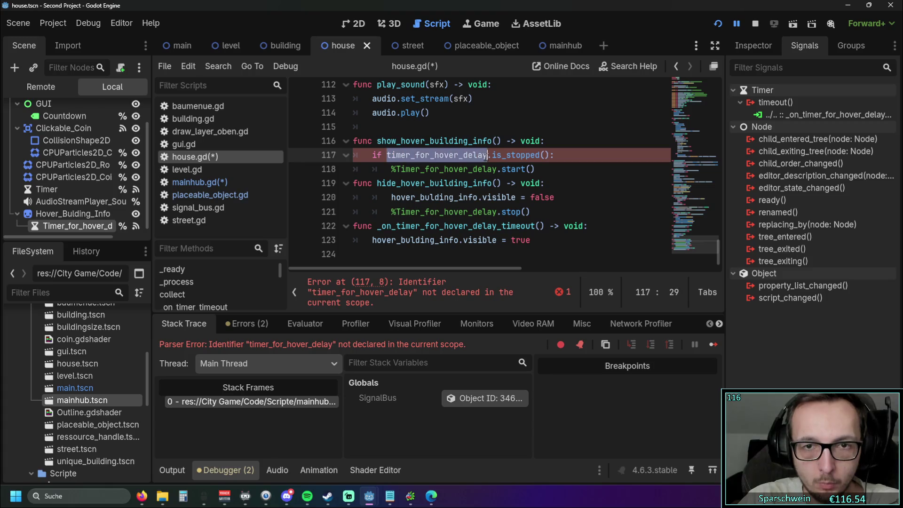
pyautogui.hotkey('ctrl', 'v')
pyautogui.click(600, 180)
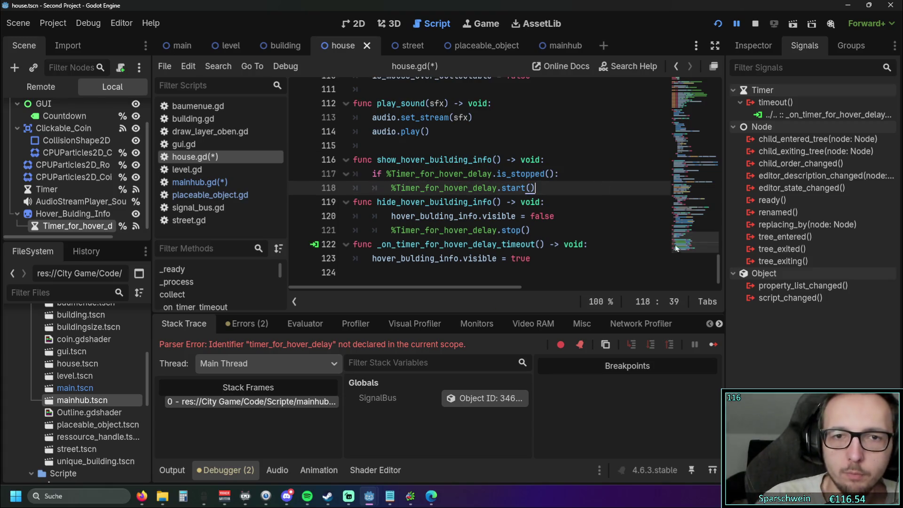
pyautogui.moveTo(716, 260)
pyautogui.mouseDown()
pyautogui.moveTo(723, 83)
pyautogui.moveTo(727, 286)
pyautogui.moveTo(731, 82)
pyautogui.mouseUp()
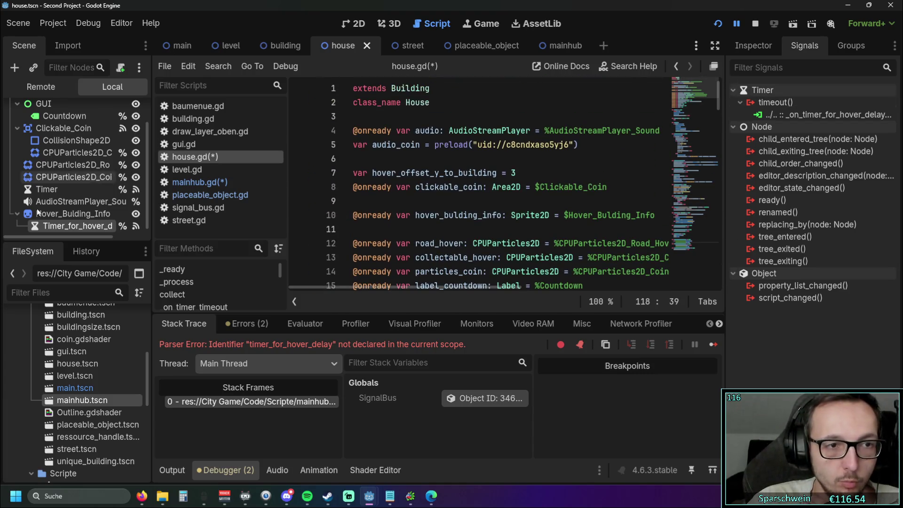
# Step: Give Hover_Bulding_Info a scene-unique name and change its $ reference on line 10 to %
pyautogui.rightClick(73, 213)
pyautogui.click(121, 436)
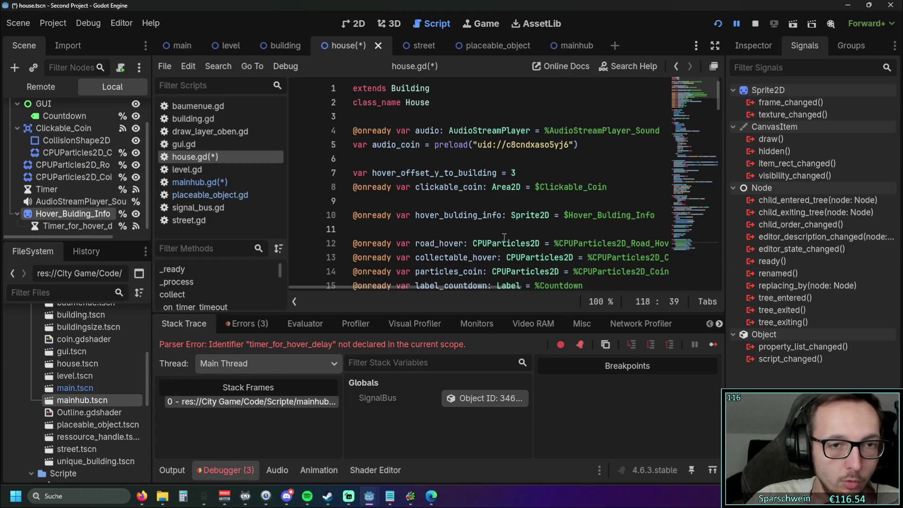
pyautogui.click(569, 216)
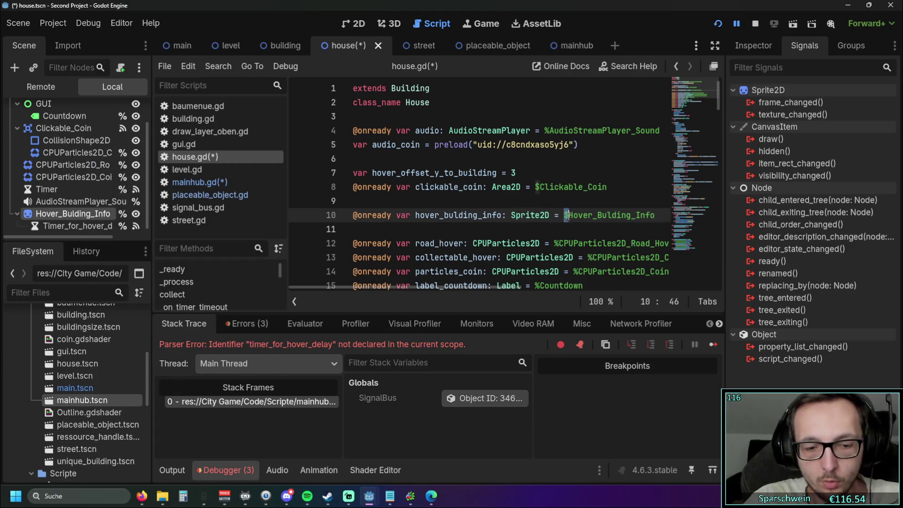
pyautogui.press('BackSpace')
pyautogui.write('%')
pyautogui.moveTo(568, 215); pyautogui.dragTo(655, 214)
# Step: Search for Hover_Bulding_Info and replace line 28's hover_bulding_info with %Hover_Bulding_Info
pyautogui.hotkey('ctrl', 'f')
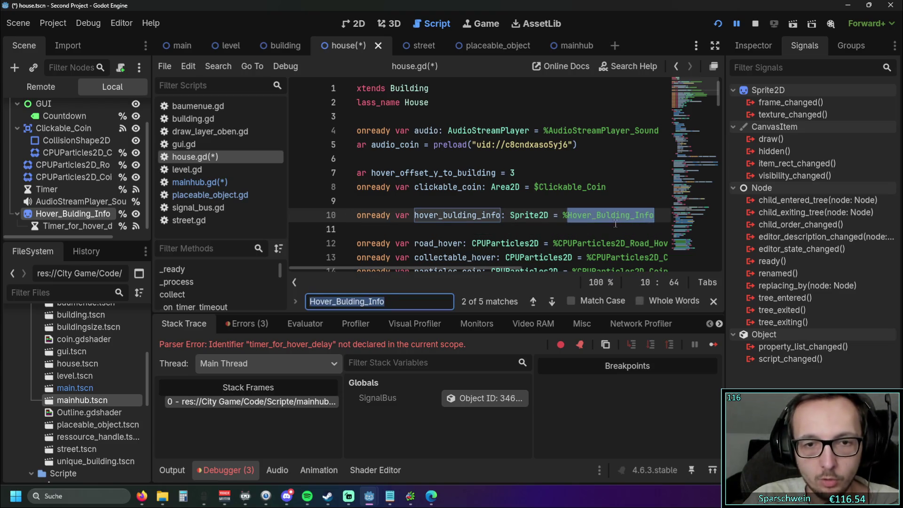
pyautogui.click(552, 302)
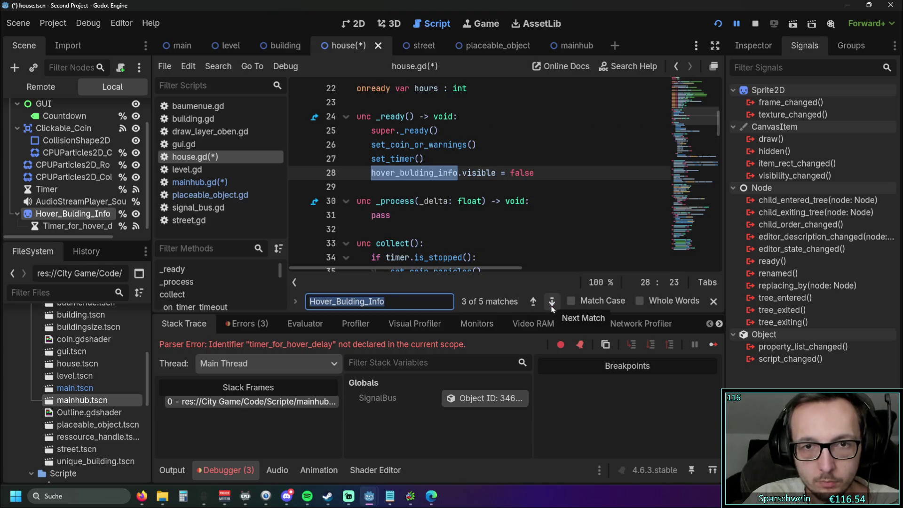
pyautogui.click(533, 301)
pyautogui.moveTo(564, 173); pyautogui.dragTo(656, 173)
pyautogui.click(552, 301)
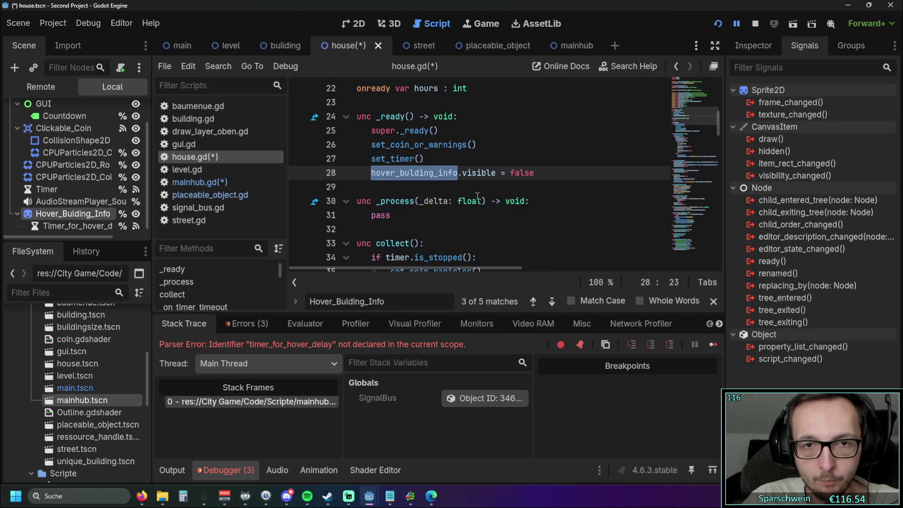
pyautogui.click(402, 189)
pyautogui.doubleClick(374, 173)
pyautogui.hotkey('ctrl', 'v')
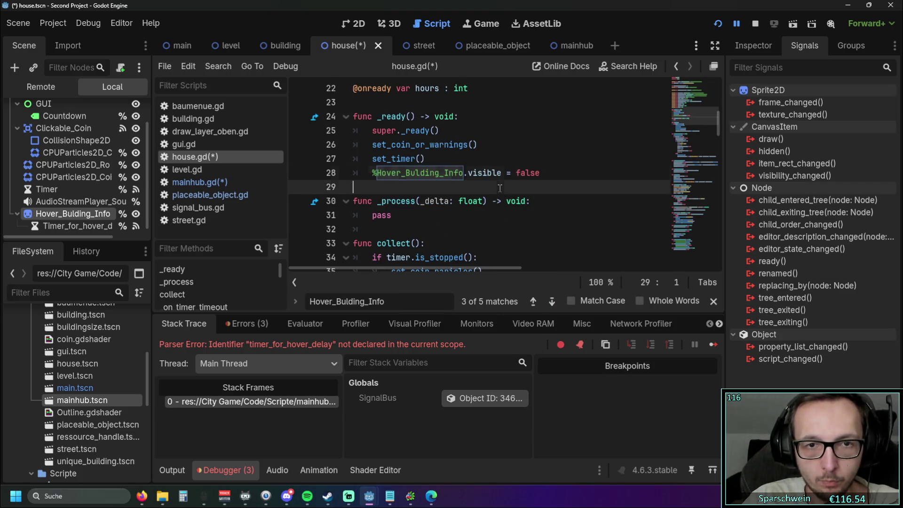
# Step: Replace hover_bulding_info on lines 120 and 123 with %Hover_Bulding_Info
pyautogui.click(552, 301)
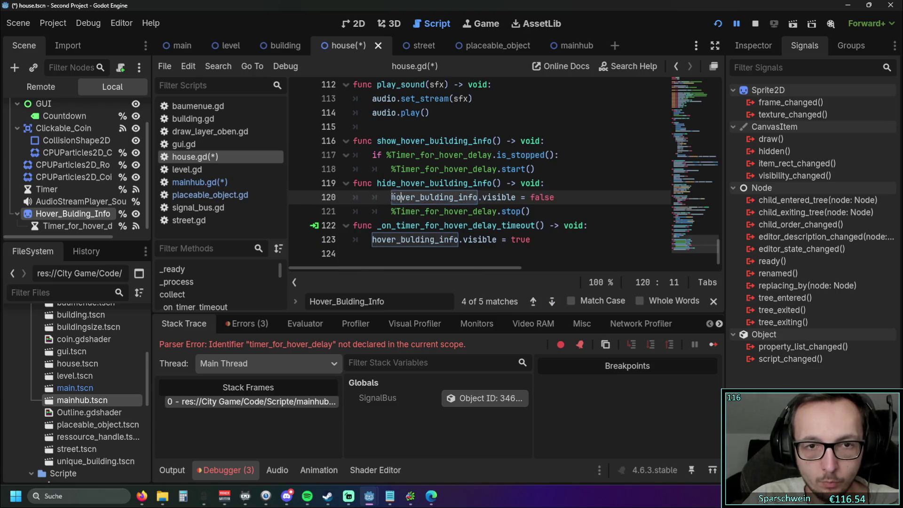
pyautogui.moveTo(393, 197); pyautogui.dragTo(474, 197)
pyautogui.hotkey('ctrl', 'v')
pyautogui.moveTo(373, 239); pyautogui.dragTo(457, 240)
pyautogui.hotkey('ctrl', 'v')
pyautogui.click(601, 241)
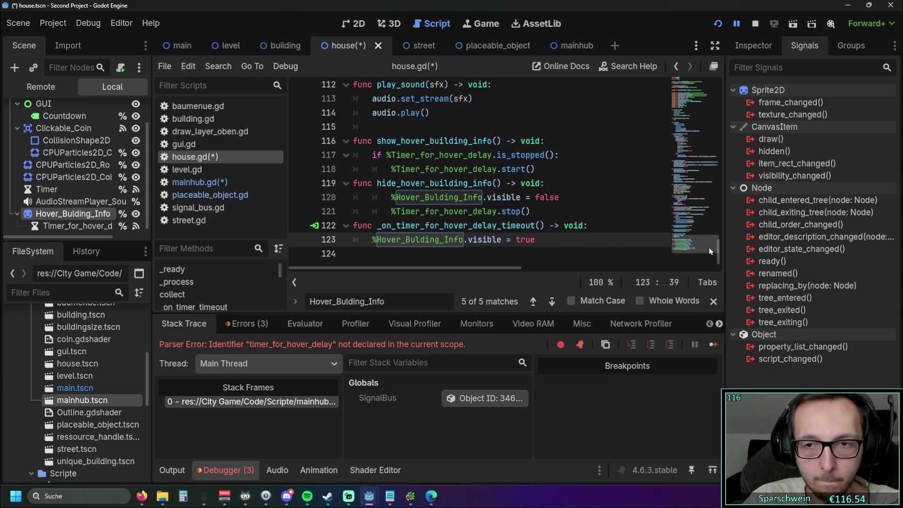
pyautogui.scroll(4, 710, 247)
pyautogui.moveTo(710, 137); pyautogui.dragTo(698, 72)
pyautogui.moveTo(668, 215); pyautogui.dragTo(343, 215)
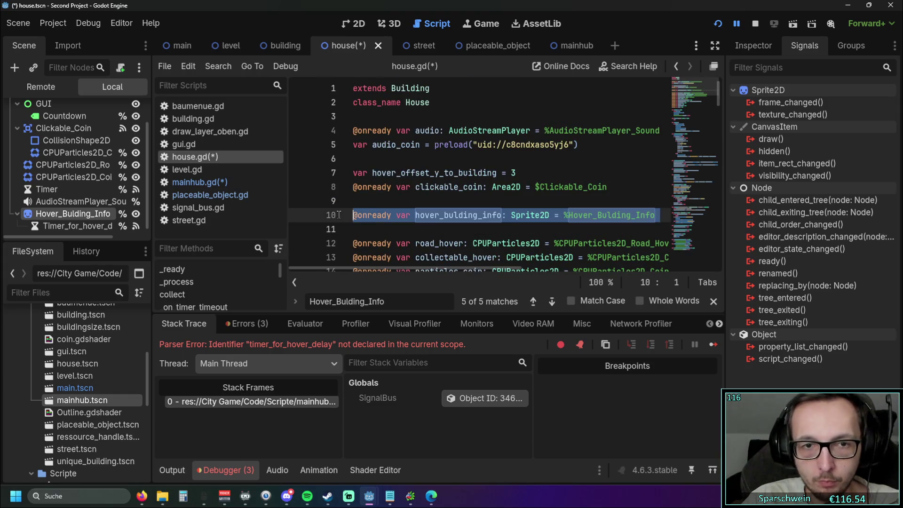
pyautogui.press('BackSpace')
pyautogui.press('BackSpace')
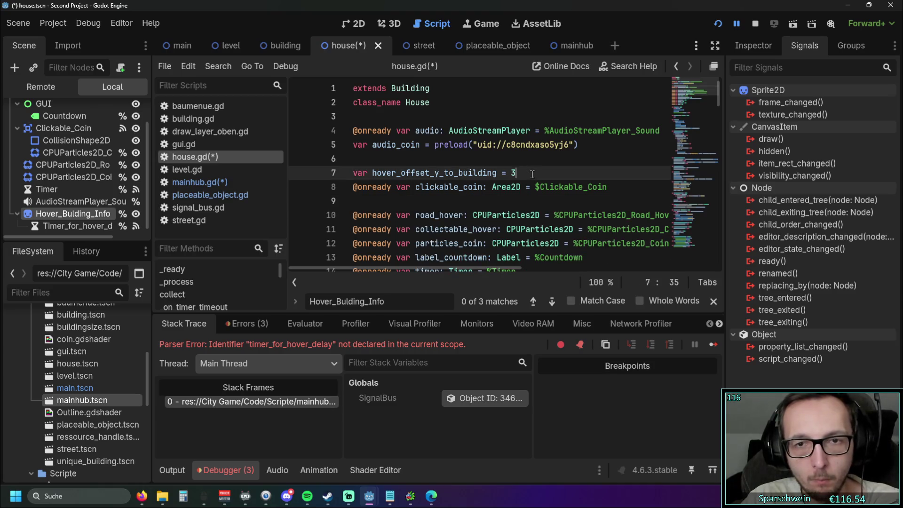
pyautogui.scroll(-1, 476, 163)
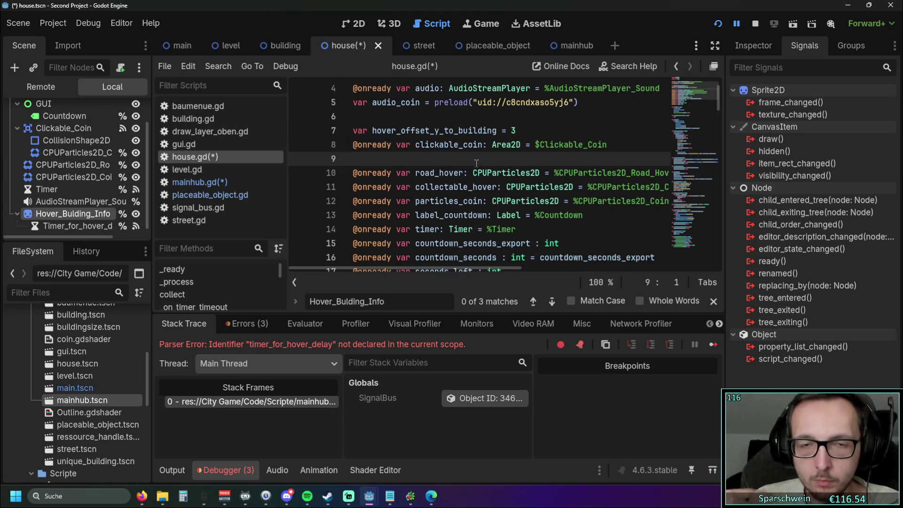
pyautogui.press('Return')
# Step: Change $Clickable_Coin to %Clickable_Coin and make that node accessible as a unique name
pyautogui.click(536, 145)
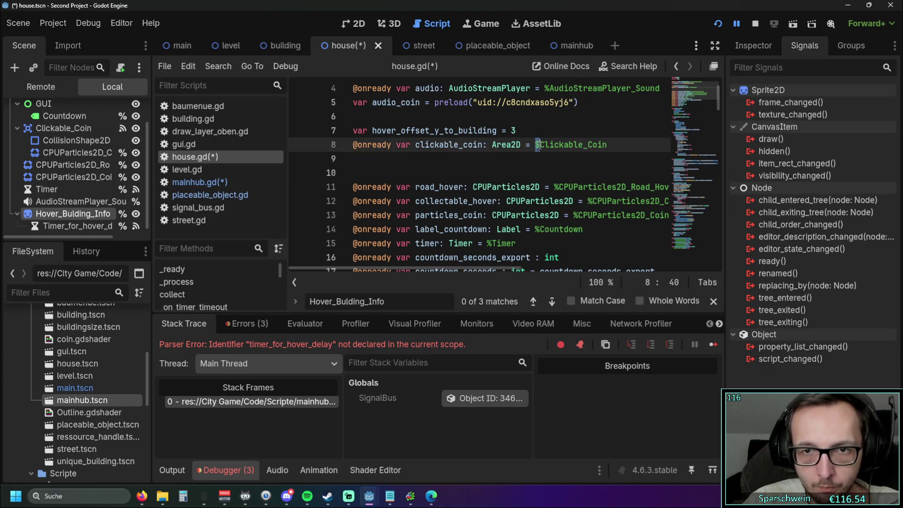
pyautogui.press('BackSpace')
pyautogui.write('%')
pyautogui.click(460, 172)
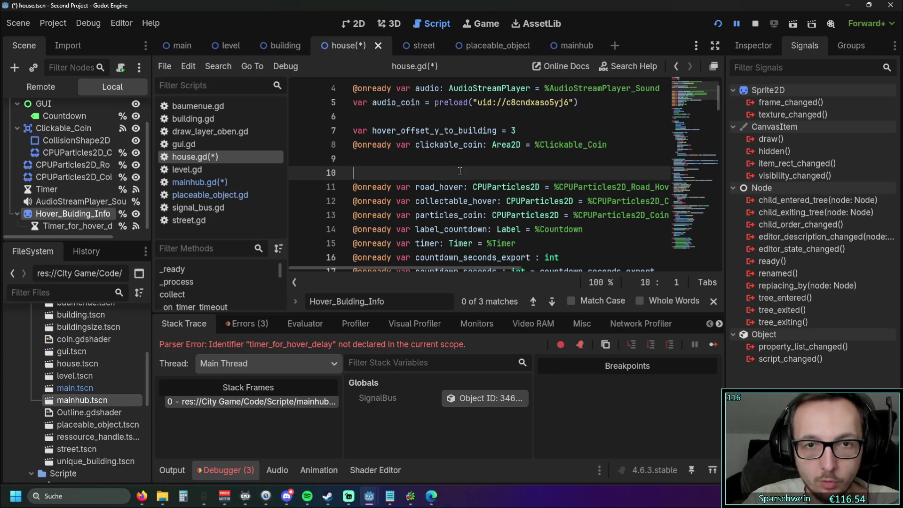
pyautogui.scroll(1, 72, 202)
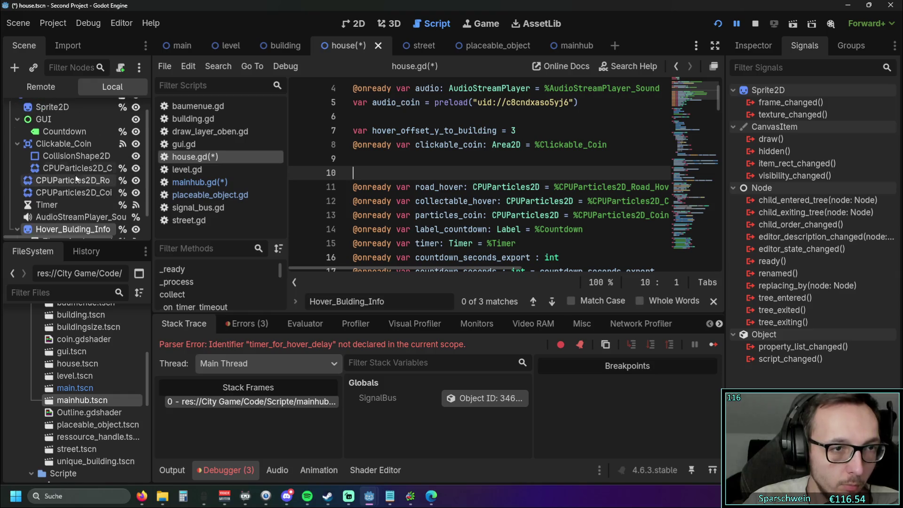
pyautogui.rightClick(73, 144)
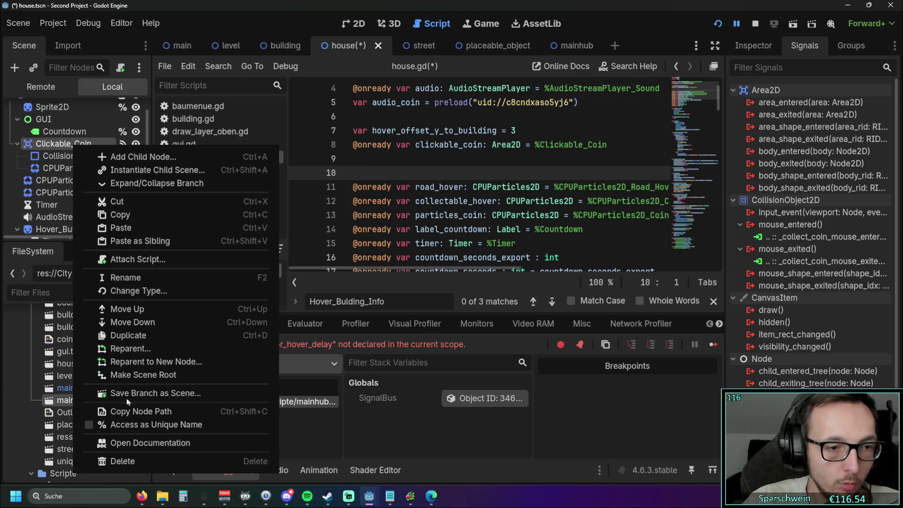
pyautogui.click(130, 423)
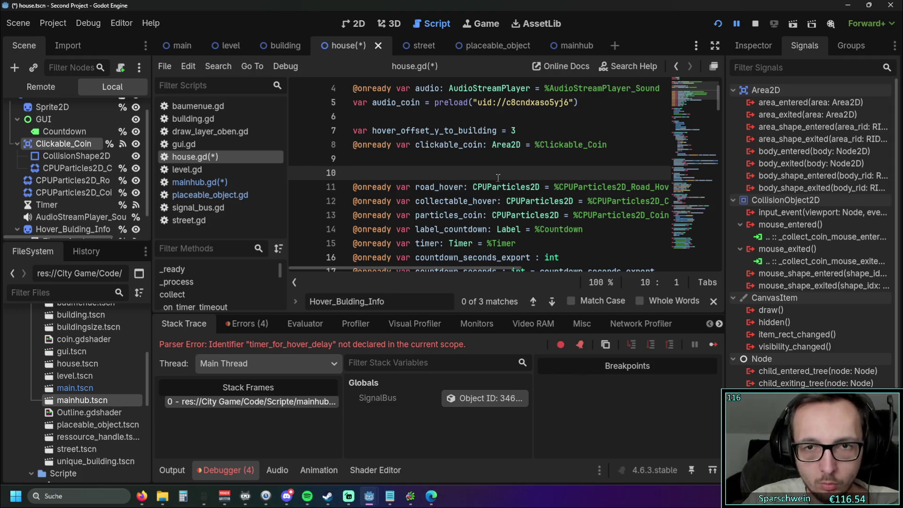
# Step: Save house.gd and run the project
pyautogui.hotkey('ctrl', 's')
pyautogui.scroll(-1, 516, 163)
pyautogui.scroll(2, 516, 163)
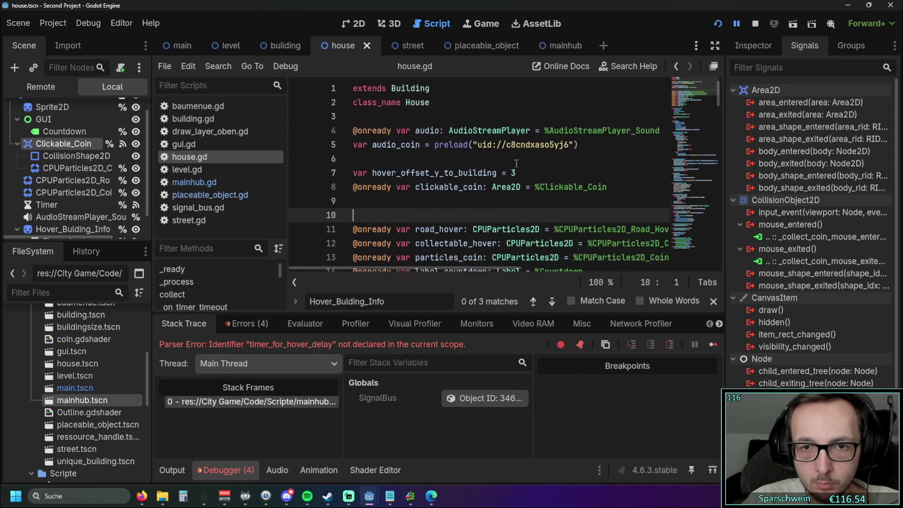
pyautogui.scroll(-1, 515, 165)
pyautogui.scroll(1, 513, 165)
pyautogui.scroll(-3, 511, 167)
pyautogui.scroll(-3, 511, 167)
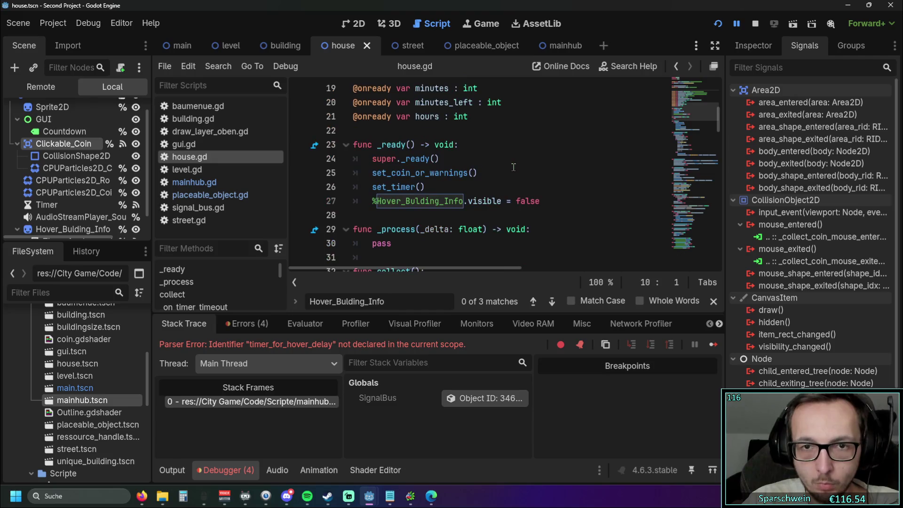
pyautogui.scroll(-5, 513, 167)
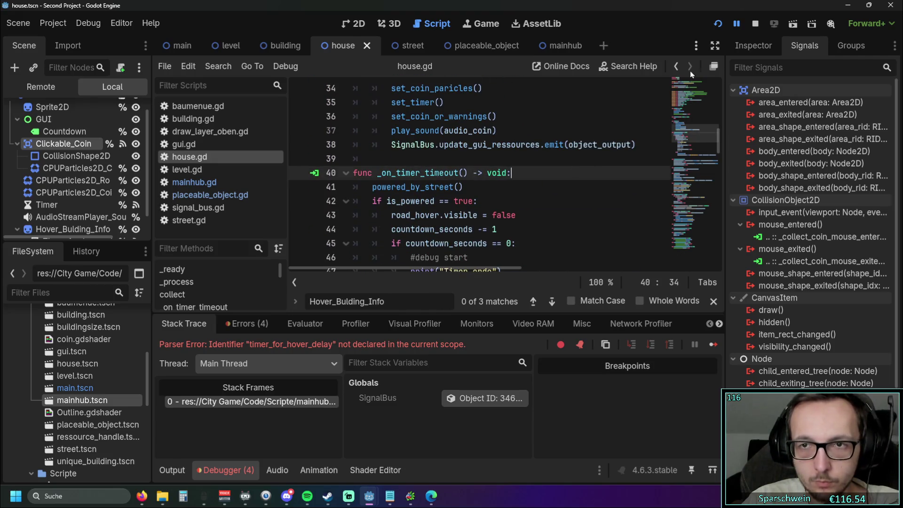
pyautogui.click(717, 23)
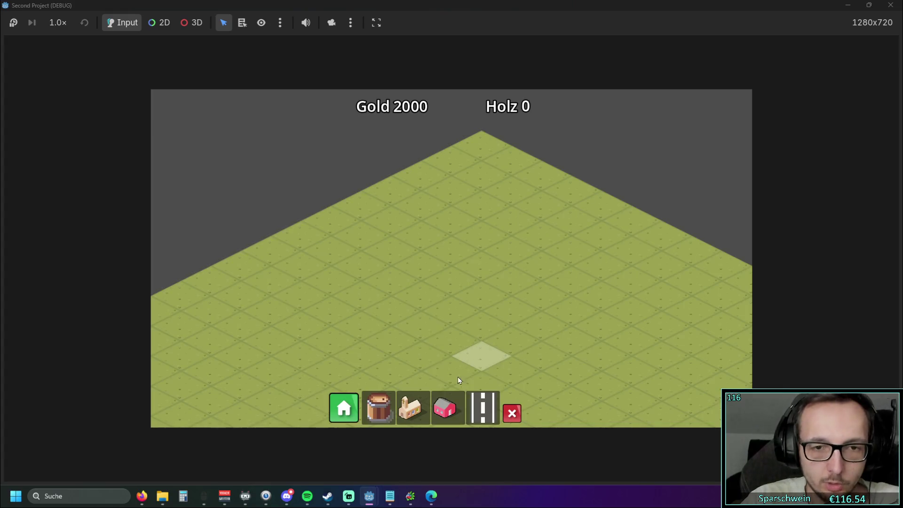
# Step: Lay a diagonal road, then build a church at its end and three houses along it
pyautogui.click(482, 407)
pyautogui.moveTo(350, 299); pyautogui.dragTo(526, 204)
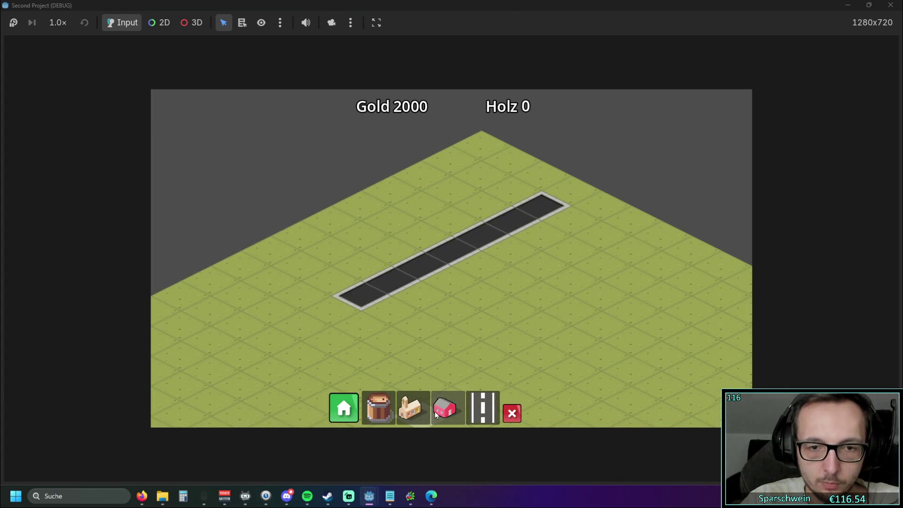
pyautogui.click(411, 408)
pyautogui.click(383, 314)
pyautogui.click(480, 257)
pyautogui.click(511, 241)
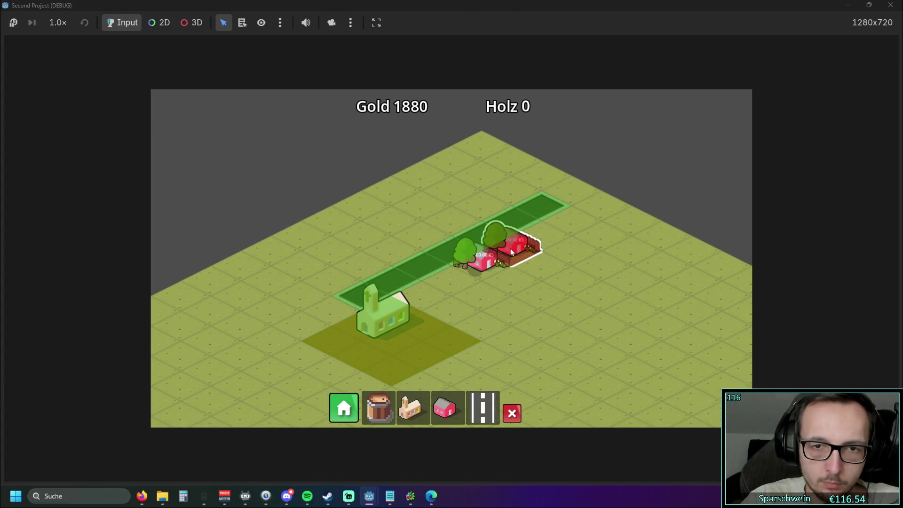
pyautogui.click(542, 228)
# Step: Collect the coins over the houses, then close the game window
pyautogui.scroll(1, 540, 270)
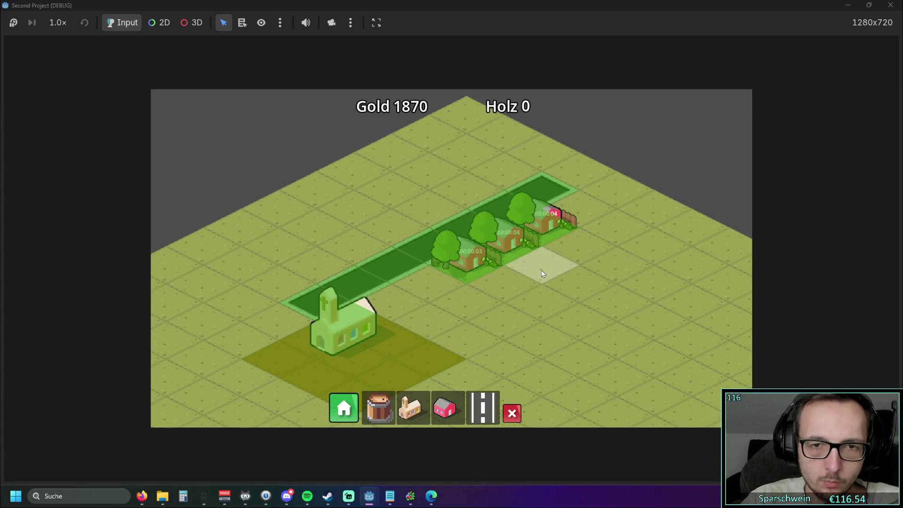
pyautogui.click(463, 266)
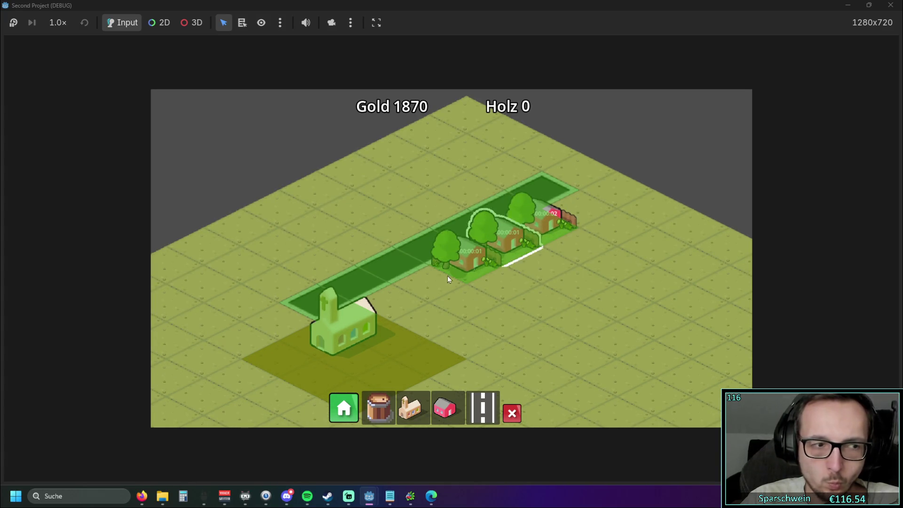
pyautogui.click(463, 210)
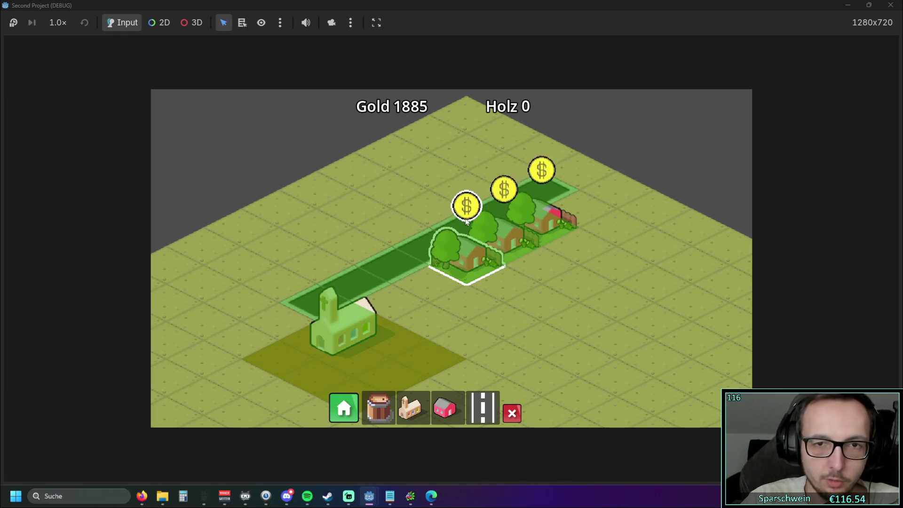
pyautogui.click(468, 204)
pyautogui.click(534, 177)
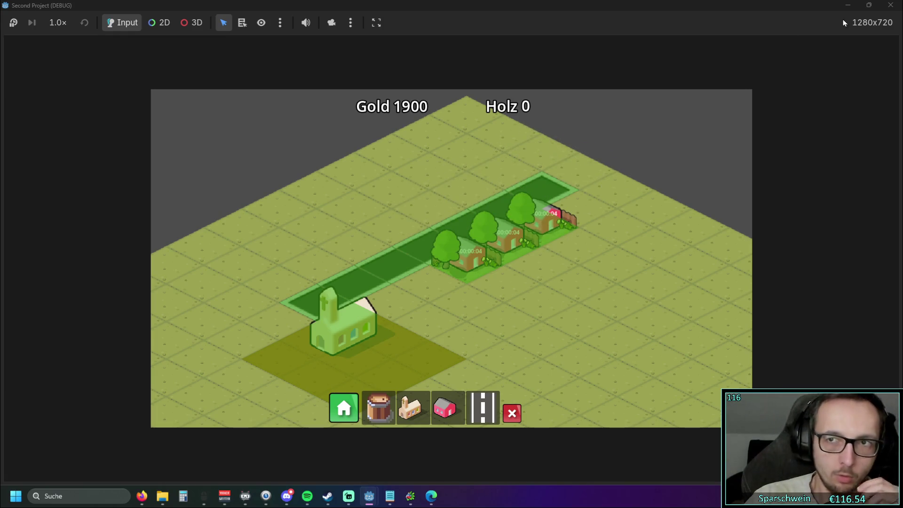
pyautogui.click(890, 6)
pyautogui.click(575, 227)
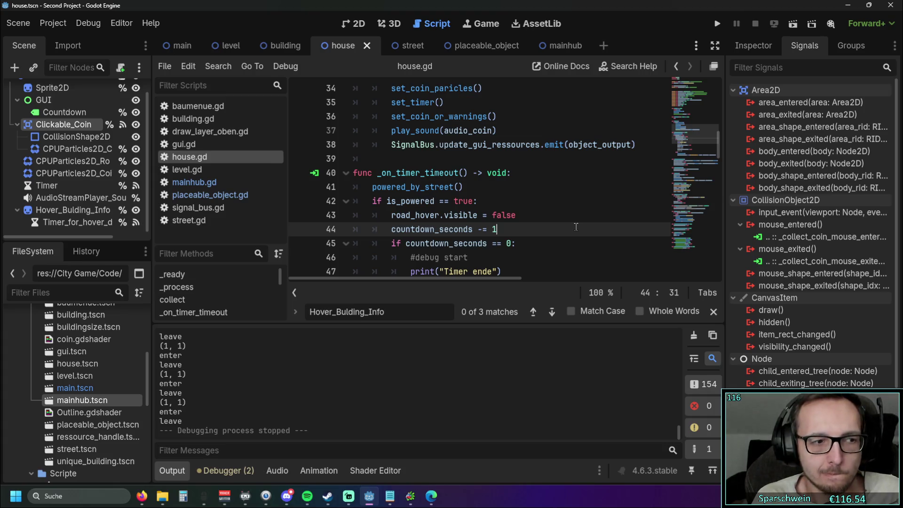
# Step: Select Timer_for_hover_delay and widen the Scene dock so full node names show
pyautogui.click(44, 223)
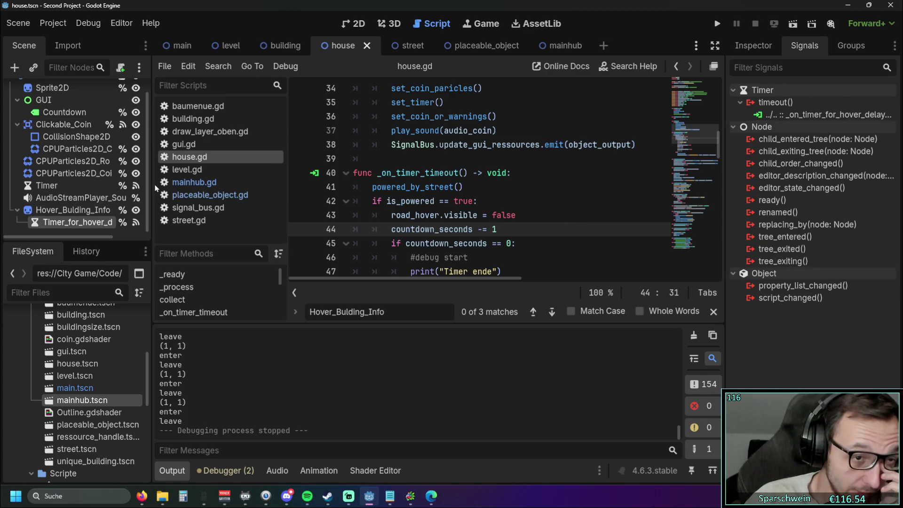
pyautogui.moveTo(150, 187)
pyautogui.mouseDown()
pyautogui.moveTo(195, 186)
pyautogui.moveTo(181, 193)
pyautogui.moveTo(190, 199)
pyautogui.moveTo(182, 206)
pyautogui.mouseUp()
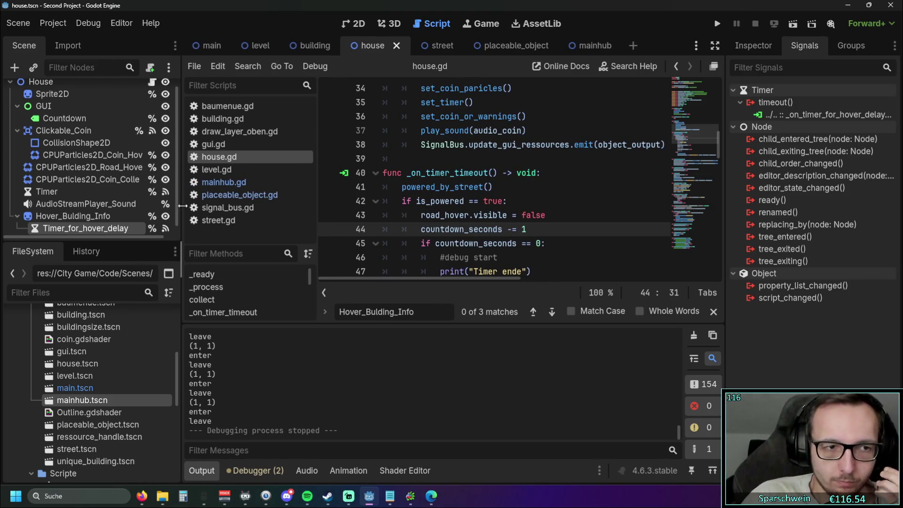
pyautogui.scroll(-1, 75, 213)
pyautogui.click(86, 213)
pyautogui.click(83, 224)
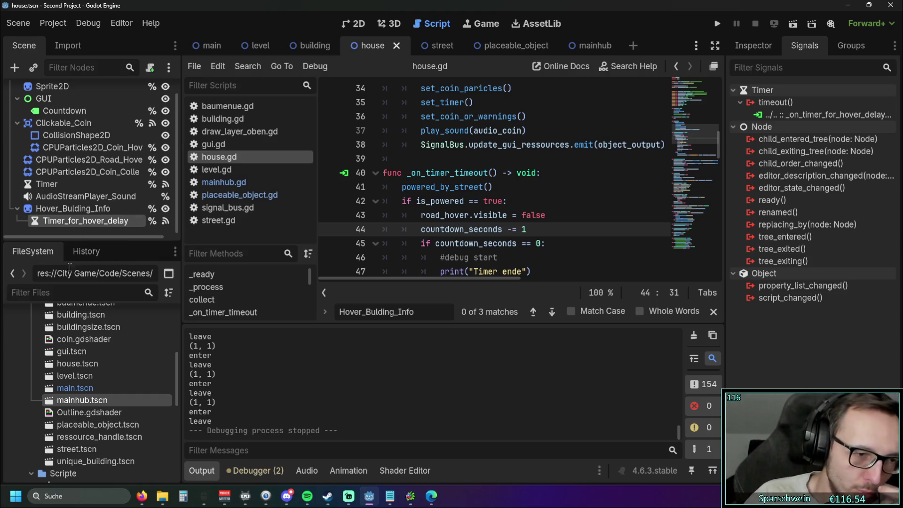
pyautogui.scroll(-3, 86, 368)
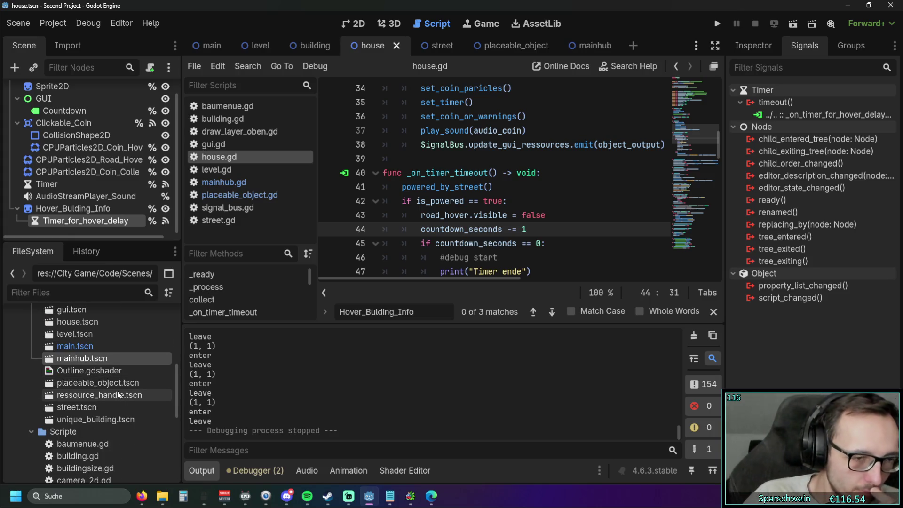
pyautogui.scroll(3, 118, 392)
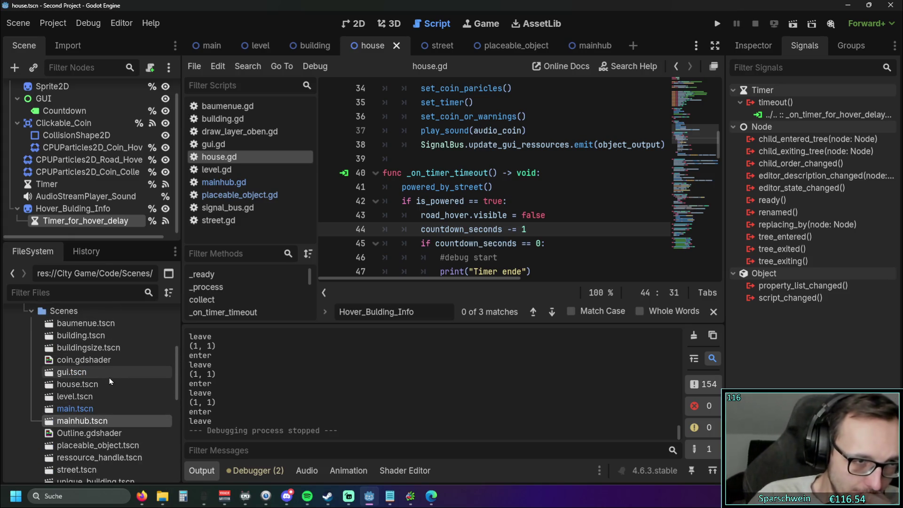
pyautogui.scroll(-6, 109, 378)
pyautogui.scroll(-5, 111, 379)
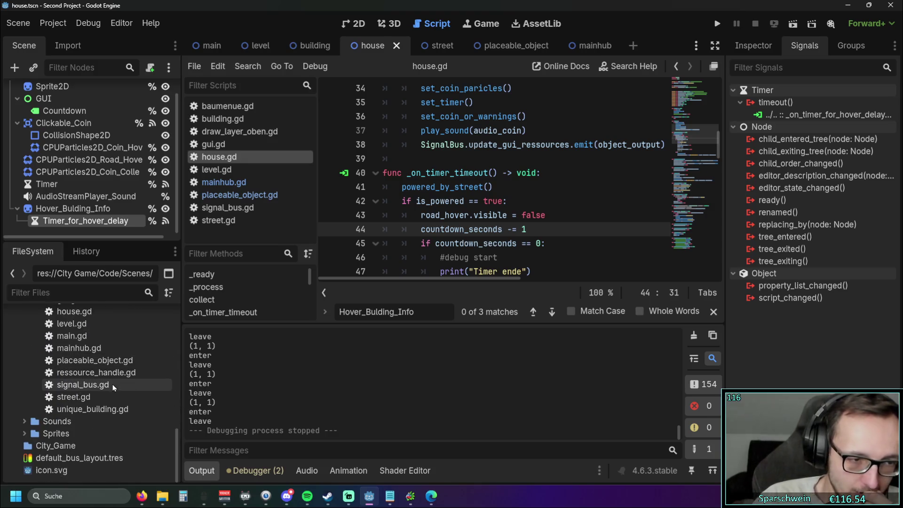
pyautogui.scroll(3, 112, 384)
pyautogui.scroll(5, 114, 389)
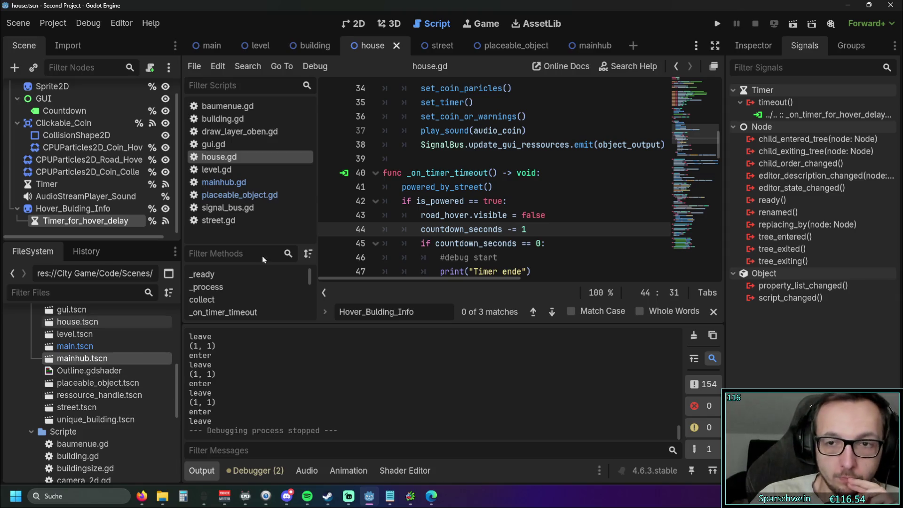
pyautogui.scroll(-20, 434, 183)
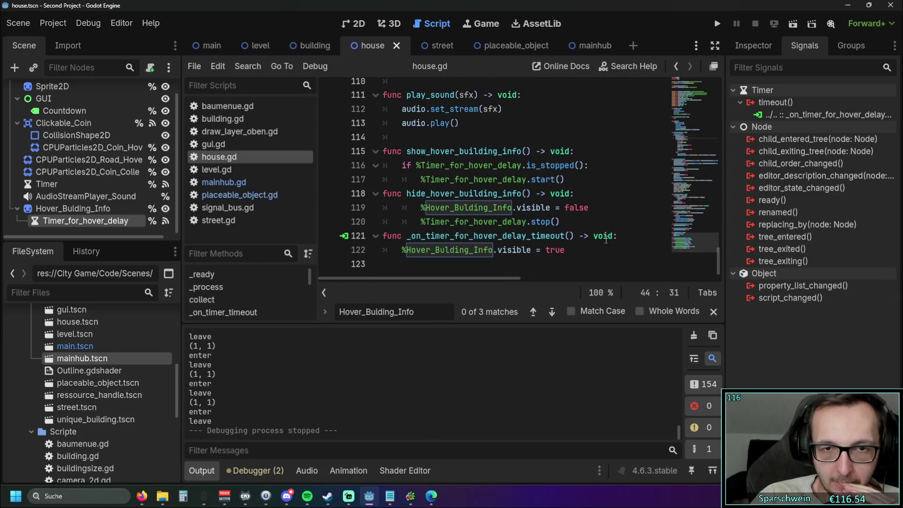
pyautogui.click(582, 256)
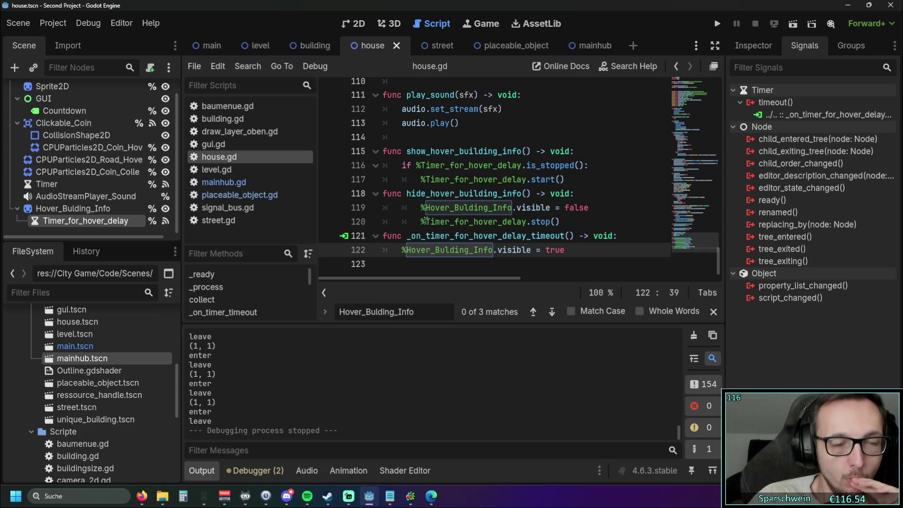
pyautogui.scroll(3, 114, 374)
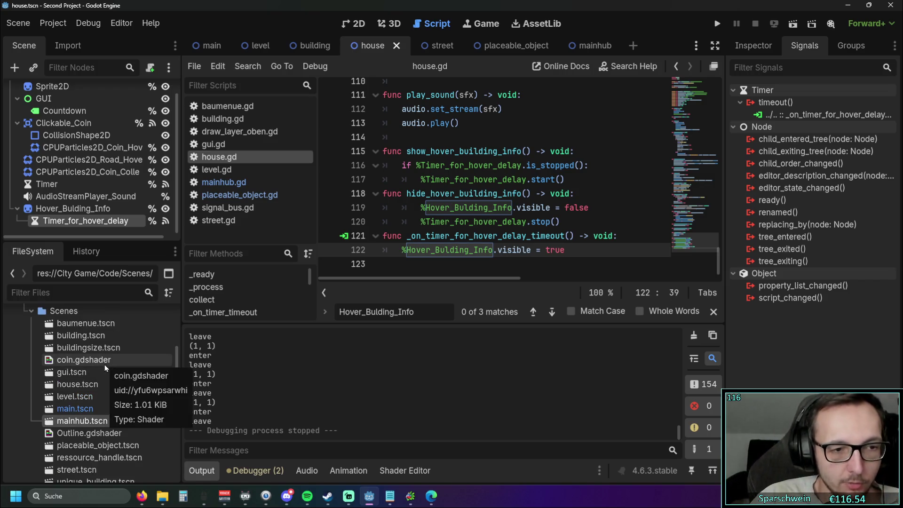
pyautogui.scroll(-8, 104, 365)
pyautogui.scroll(6, 108, 367)
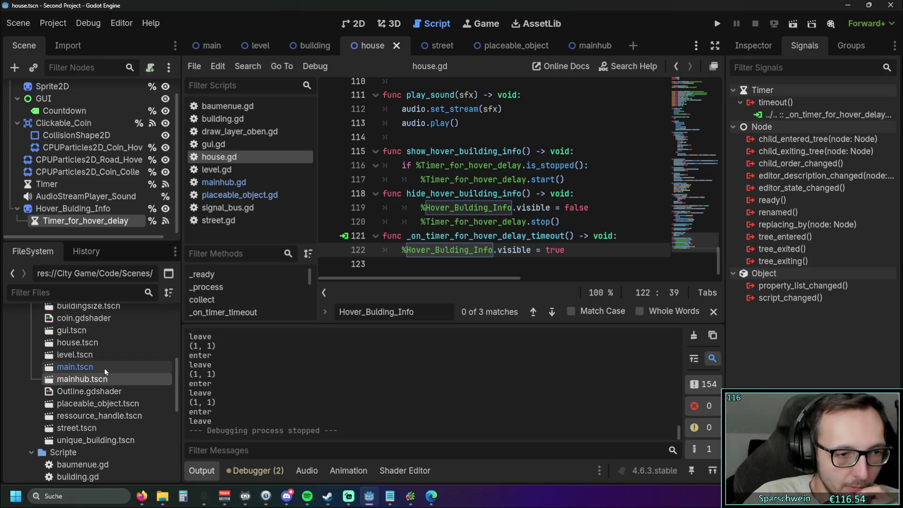
pyautogui.scroll(1, 96, 386)
pyautogui.scroll(1, 94, 390)
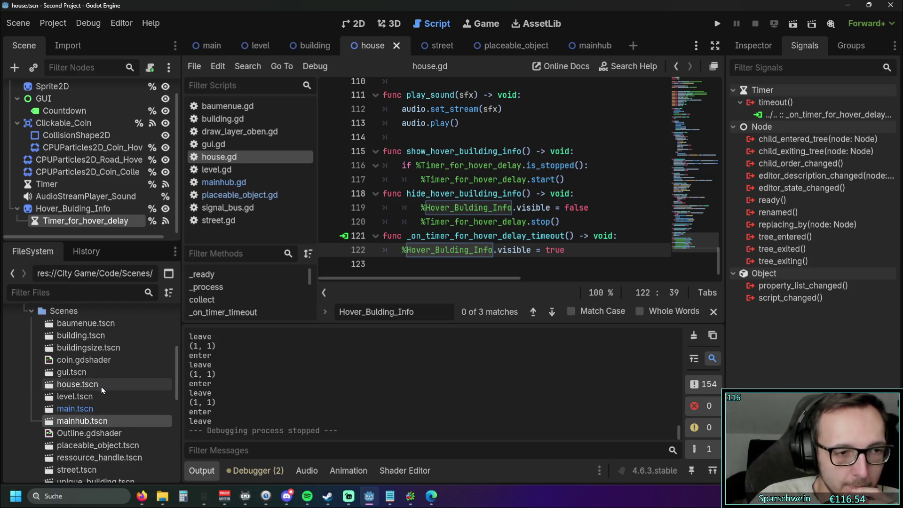
pyautogui.scroll(-1, 94, 383)
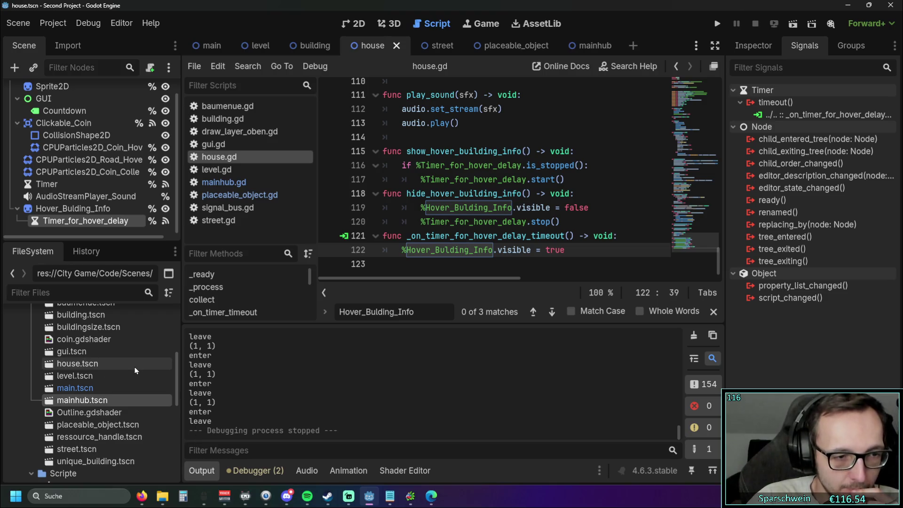
pyautogui.scroll(1, 136, 370)
pyautogui.scroll(-3, 135, 370)
pyautogui.scroll(5, 135, 371)
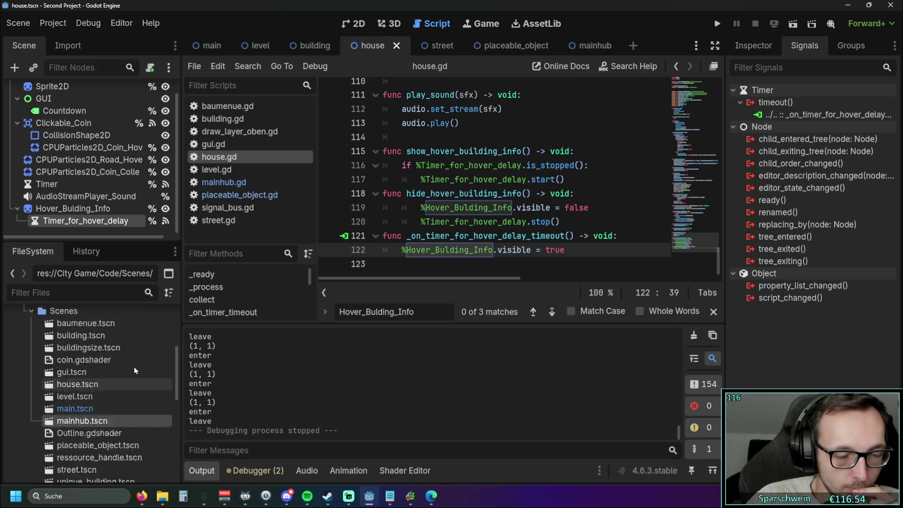
pyautogui.scroll(-7, 135, 370)
pyautogui.scroll(-5, 135, 371)
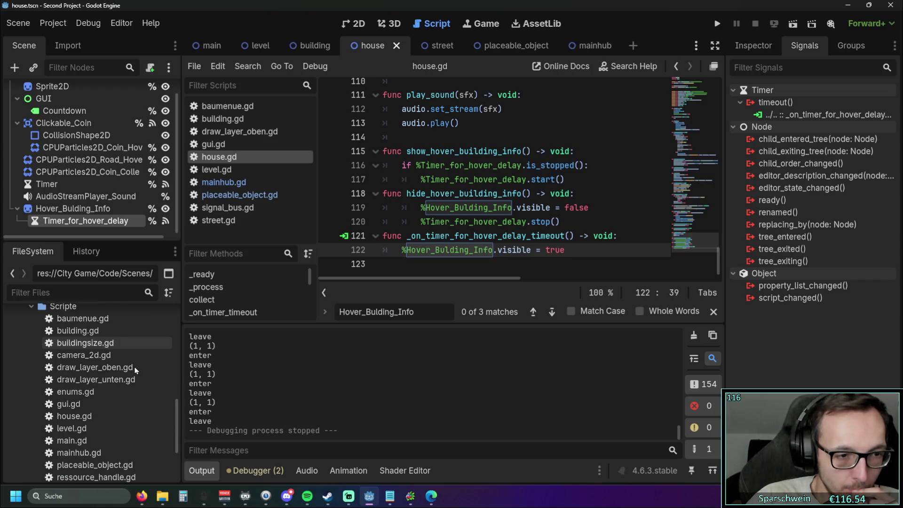
# Step: Open signal_bus.gd to review its two signals, widening the script list and glancing at street.gd
pyautogui.doubleClick(83, 447)
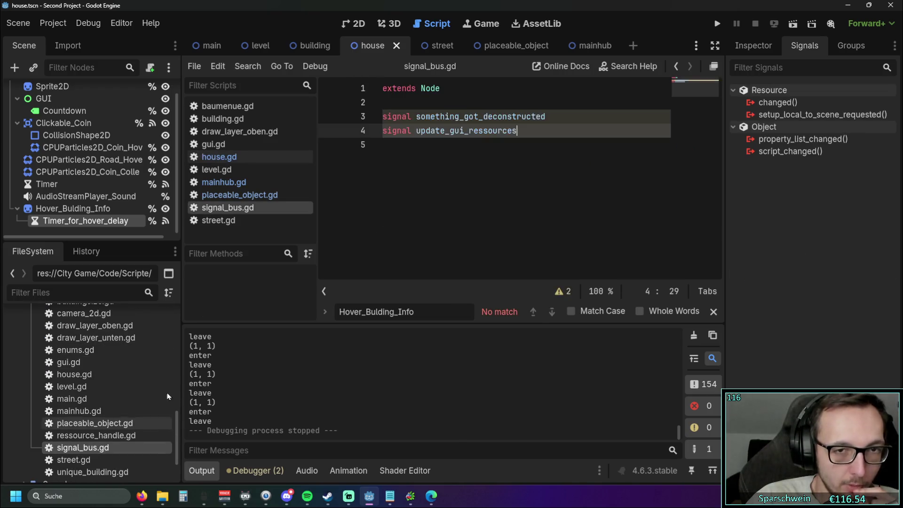
pyautogui.press('Return')
pyautogui.press('Return')
pyautogui.press('Return')
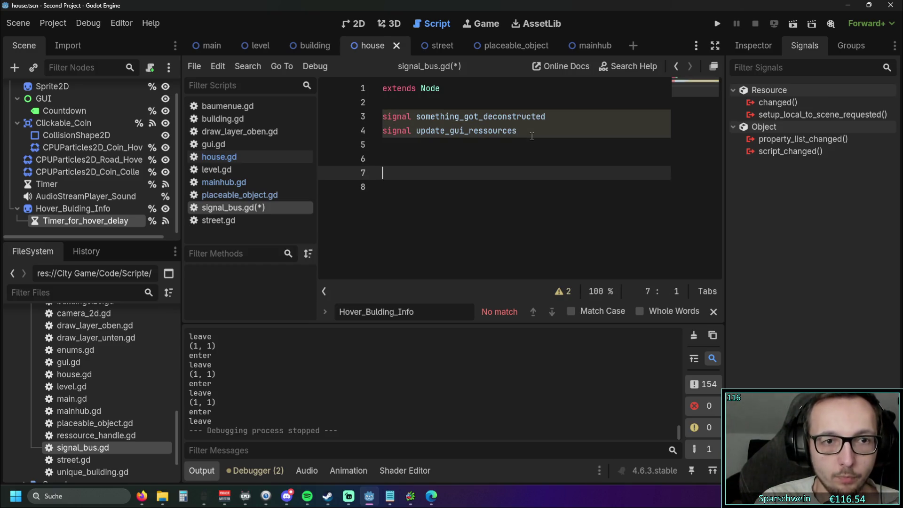
pyautogui.press('BackSpace')
pyautogui.press('BackSpace')
pyautogui.press('BackSpace')
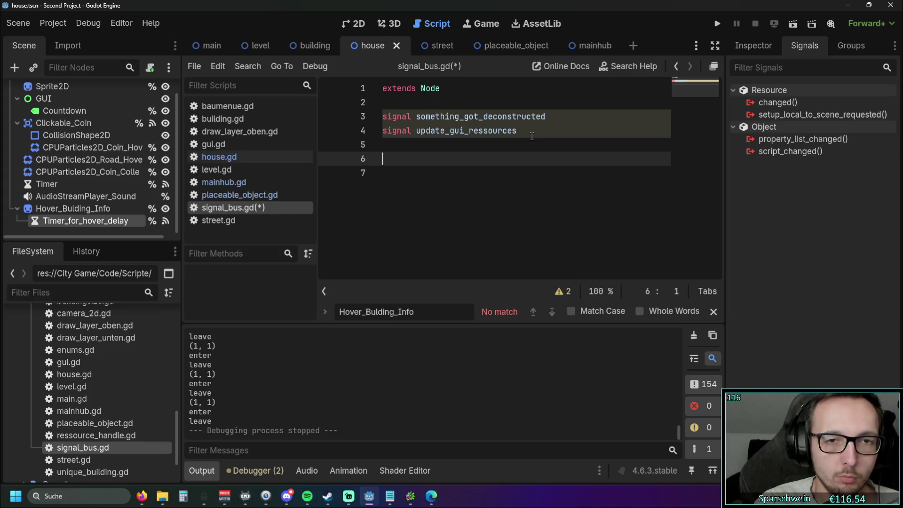
pyautogui.click(488, 200)
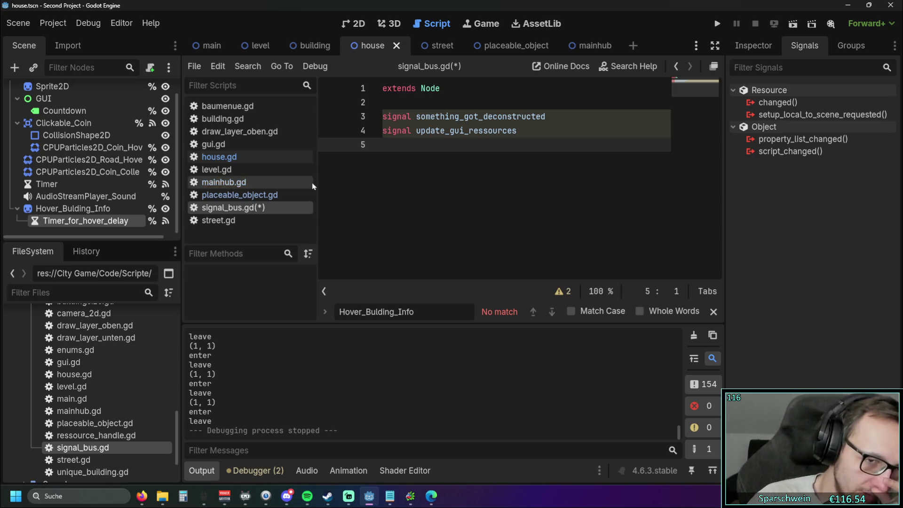
pyautogui.moveTo(318, 184); pyautogui.dragTo(322, 185)
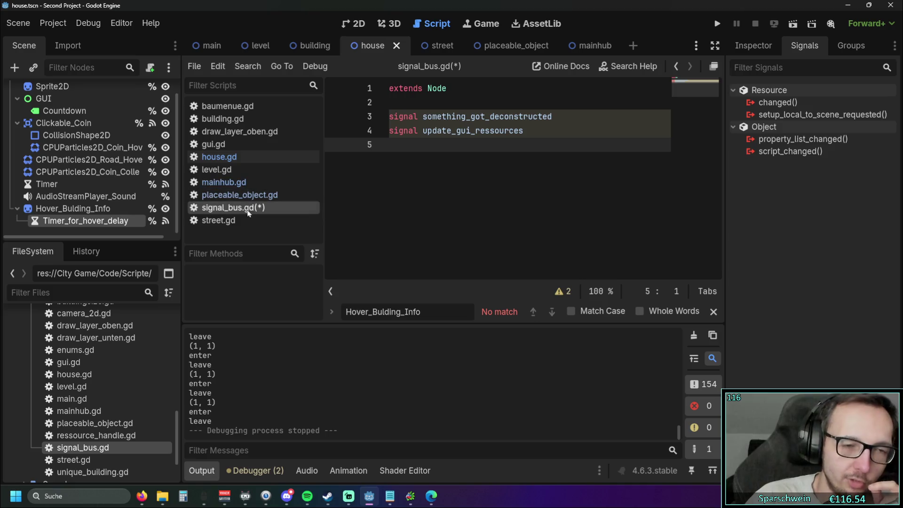
pyautogui.click(230, 220)
pyautogui.click(237, 208)
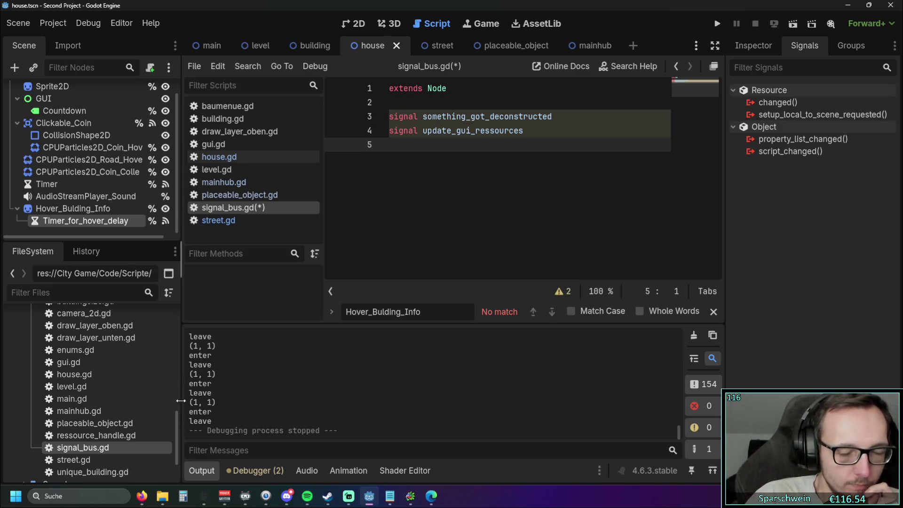
# Step: Read street.gd's is_powered logic down to line 21, then select Timer_for_hover_delay
pyautogui.click(228, 221)
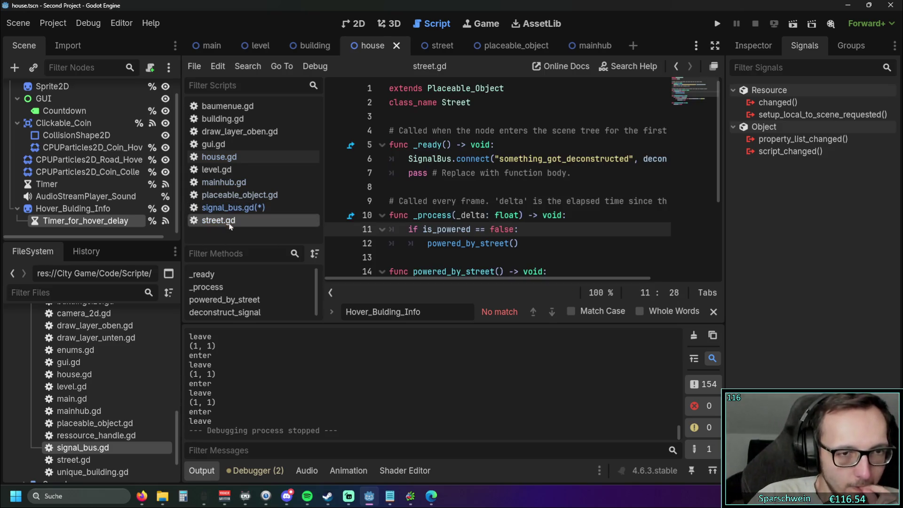
pyautogui.scroll(-3, 444, 224)
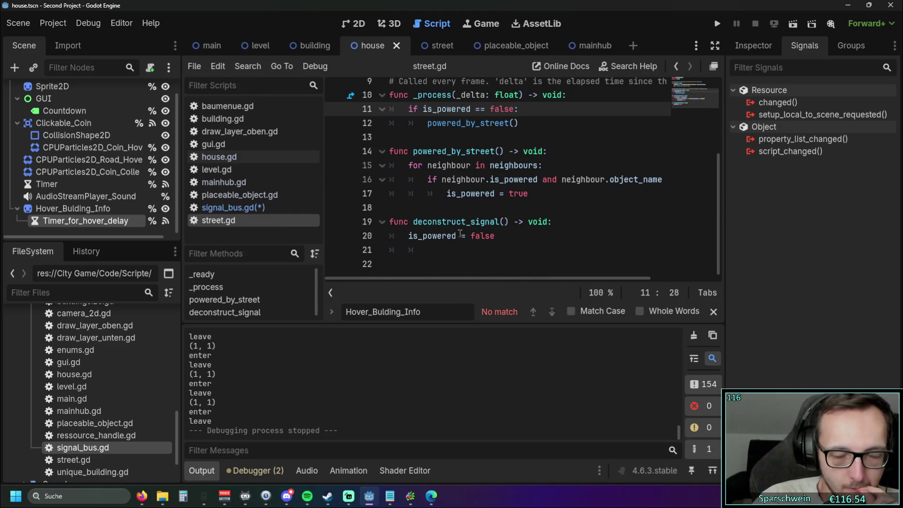
pyautogui.moveTo(449, 198)
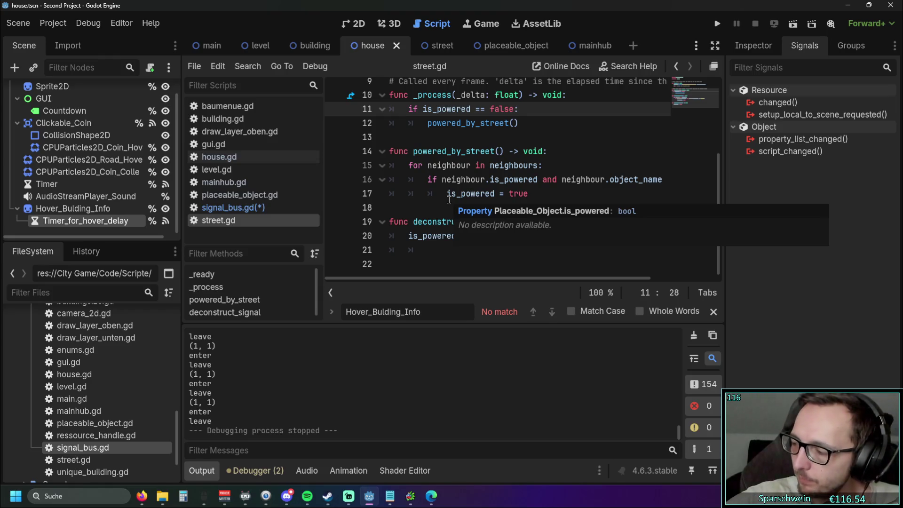
pyautogui.click(478, 254)
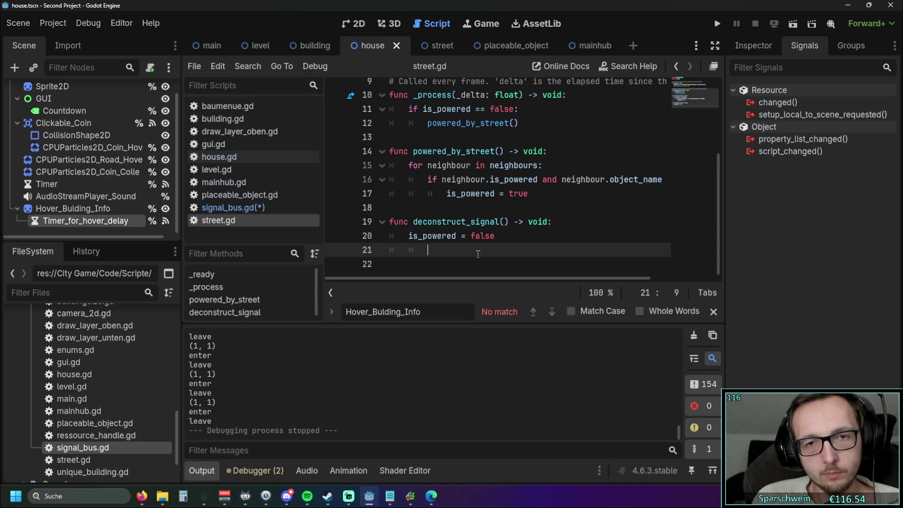
pyautogui.click(92, 221)
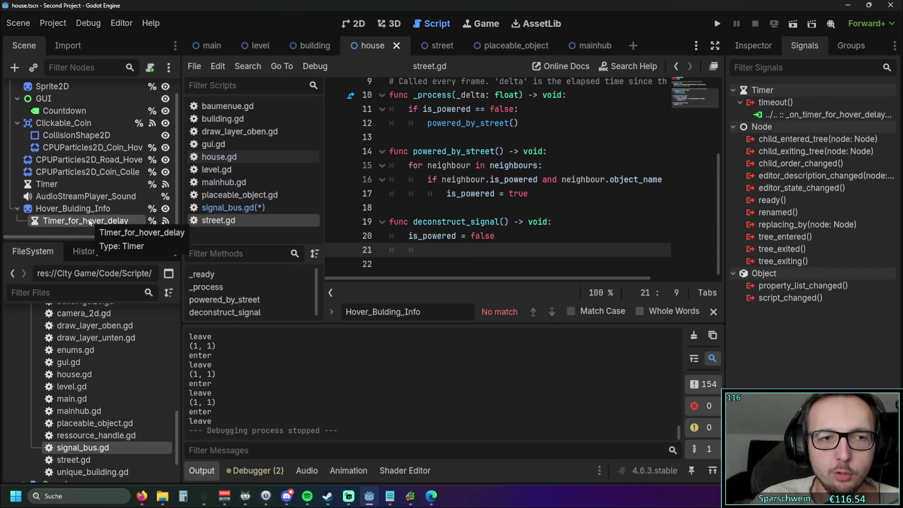
# Step: Close the find bar and inspect Timer_for_hover_delay's 1.0 s one-shot properties in the Inspector
pyautogui.click(80, 208)
pyautogui.click(81, 221)
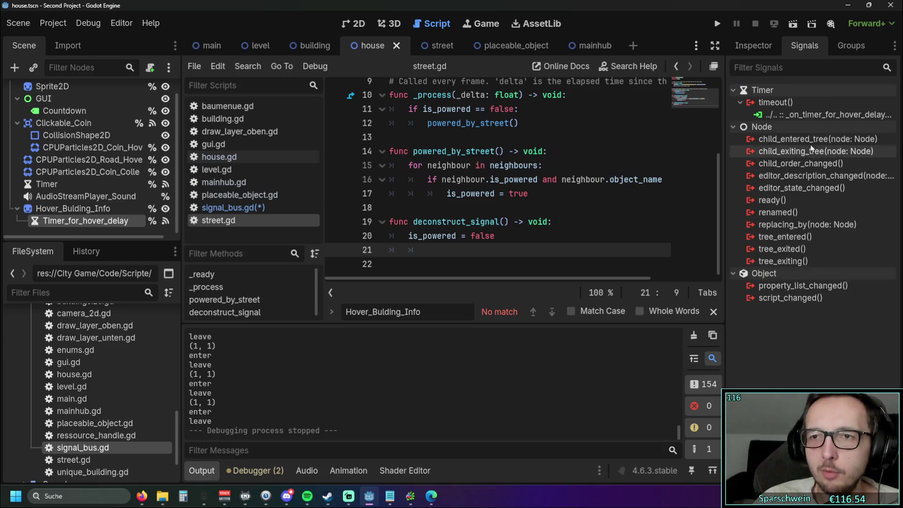
pyautogui.scroll(3, 463, 222)
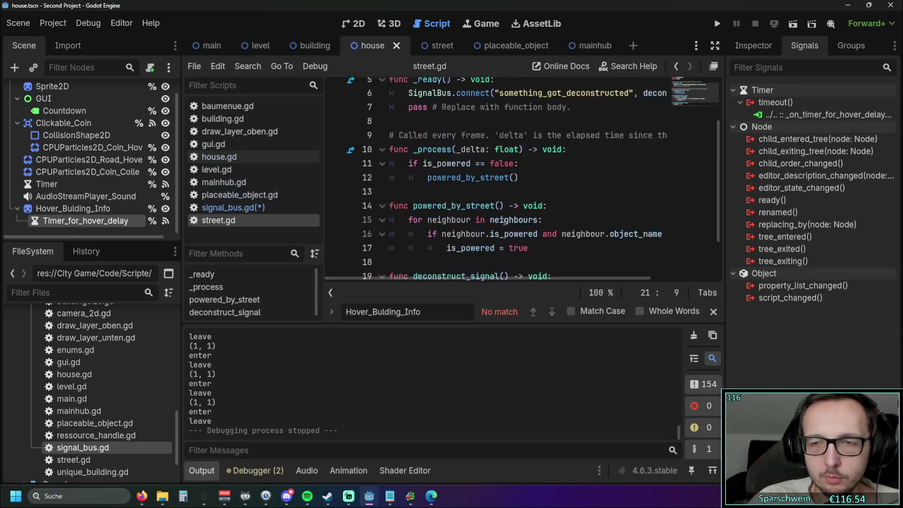
pyautogui.scroll(-3, 437, 264)
pyautogui.click(714, 312)
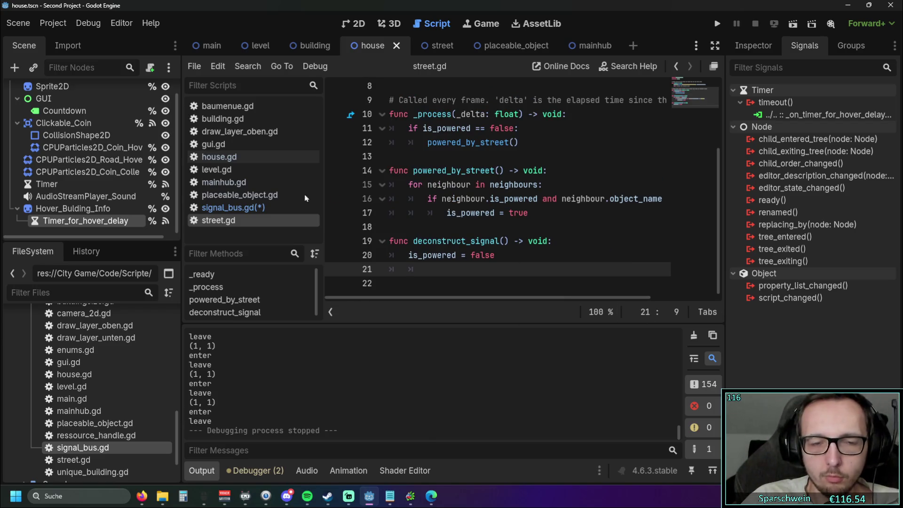
pyautogui.click(82, 196)
pyautogui.click(69, 225)
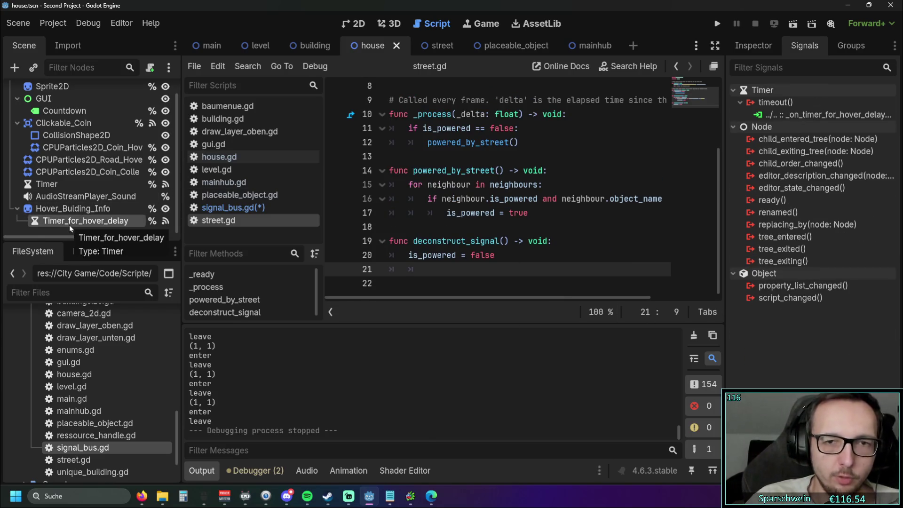
pyautogui.click(756, 46)
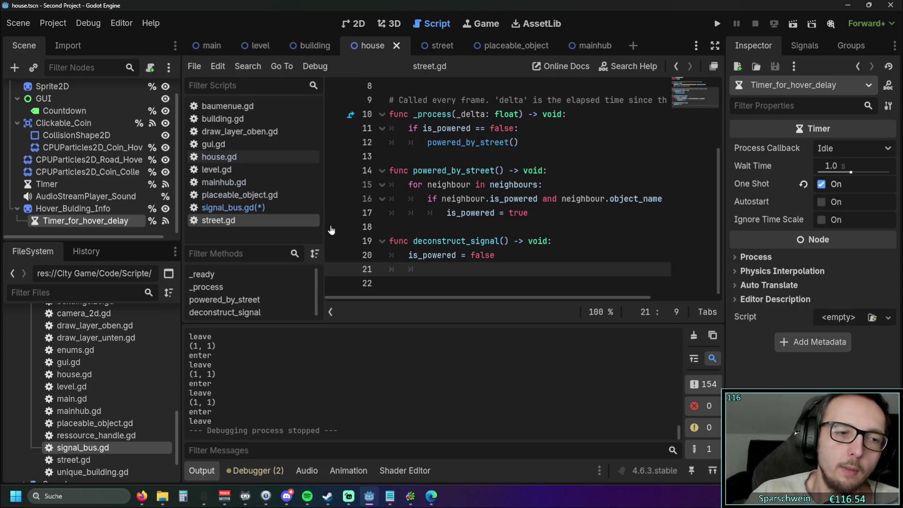
# Step: Glance at the placeable_object scene's resource properties, then run the game from mainhub
pyautogui.click(105, 436)
pyautogui.click(507, 45)
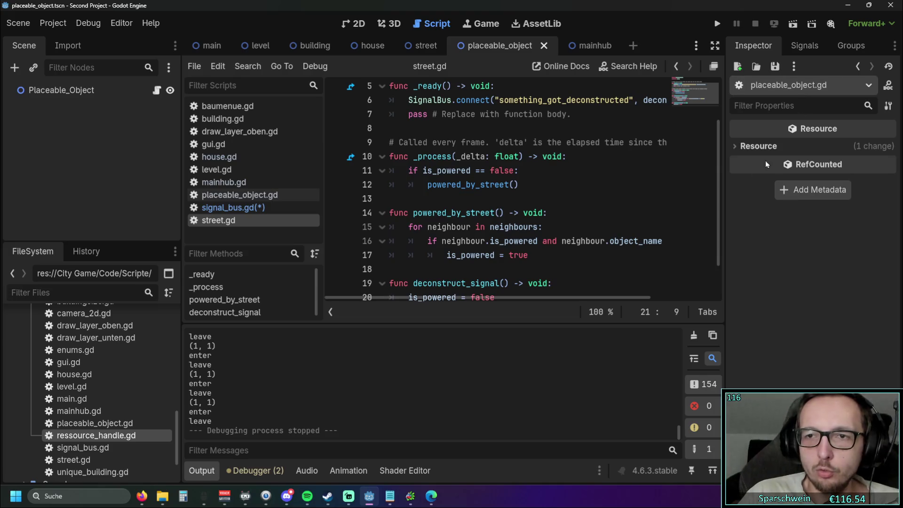
pyautogui.click(741, 150)
pyautogui.click(741, 150)
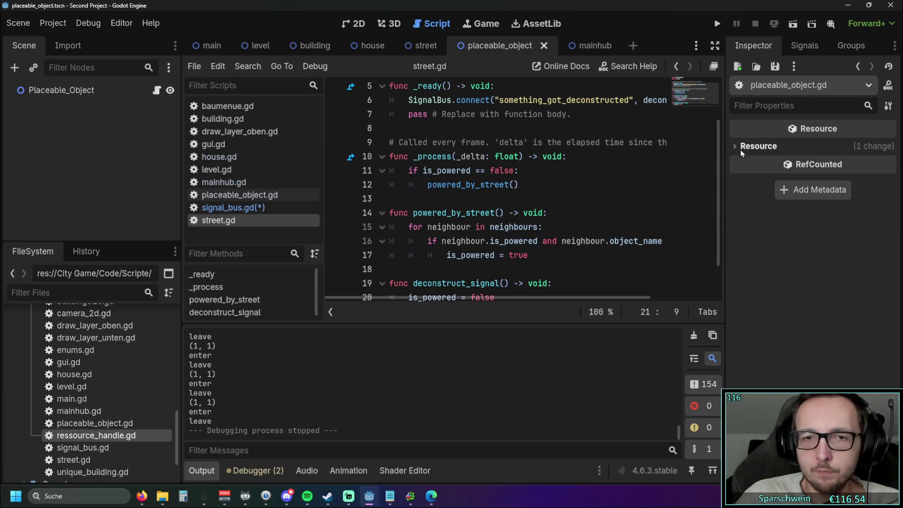
pyautogui.click(578, 45)
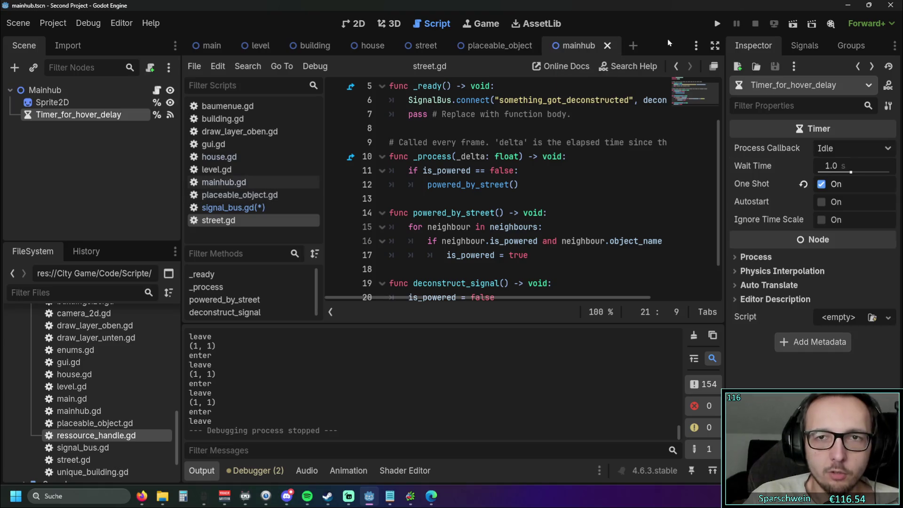
pyautogui.click(717, 23)
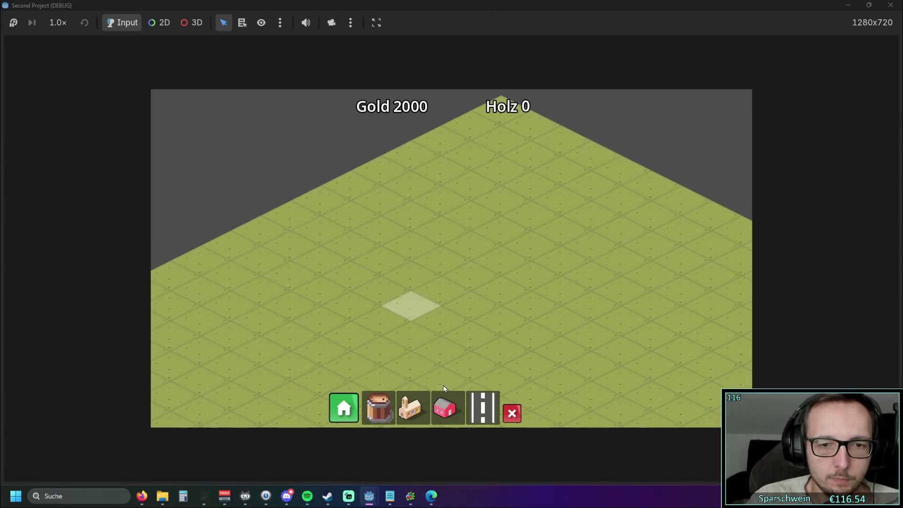
# Step: Place a pink house, check its hover outline and info panel, then close the game
pyautogui.click(445, 407)
pyautogui.click(472, 244)
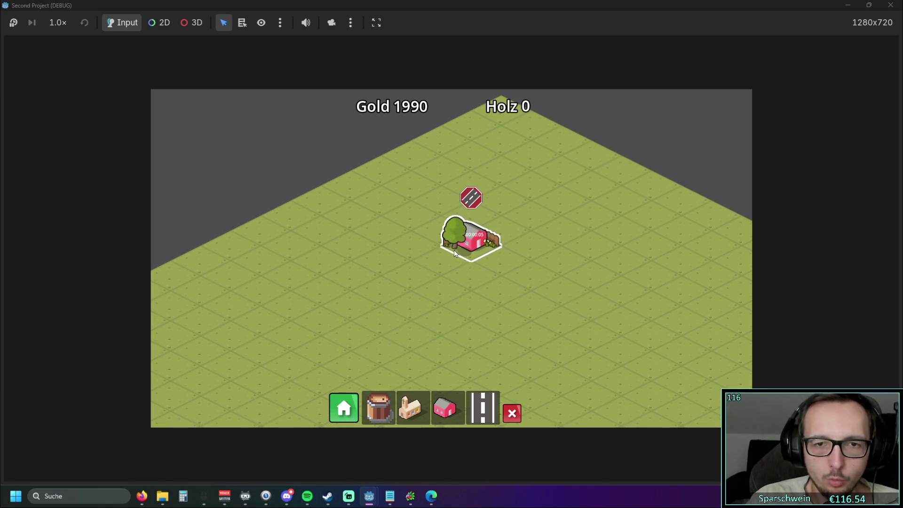
pyautogui.moveTo(455, 253)
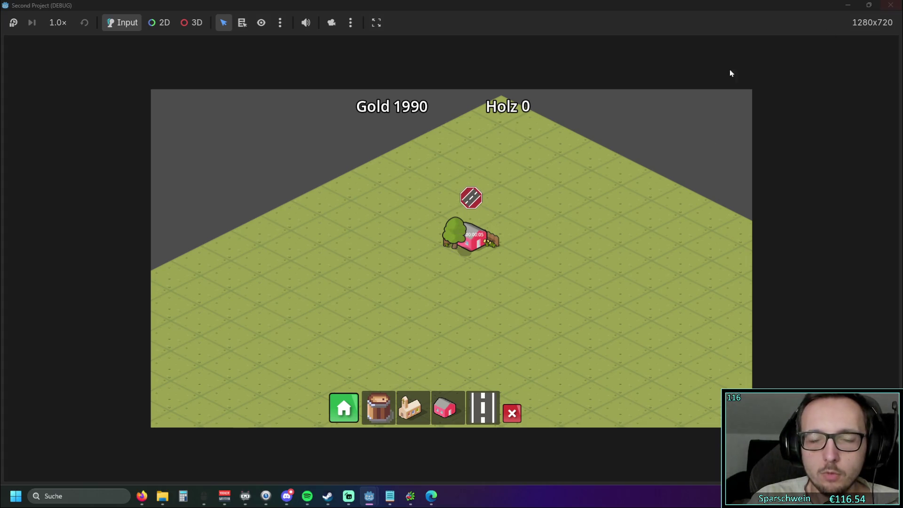
pyautogui.moveTo(482, 245)
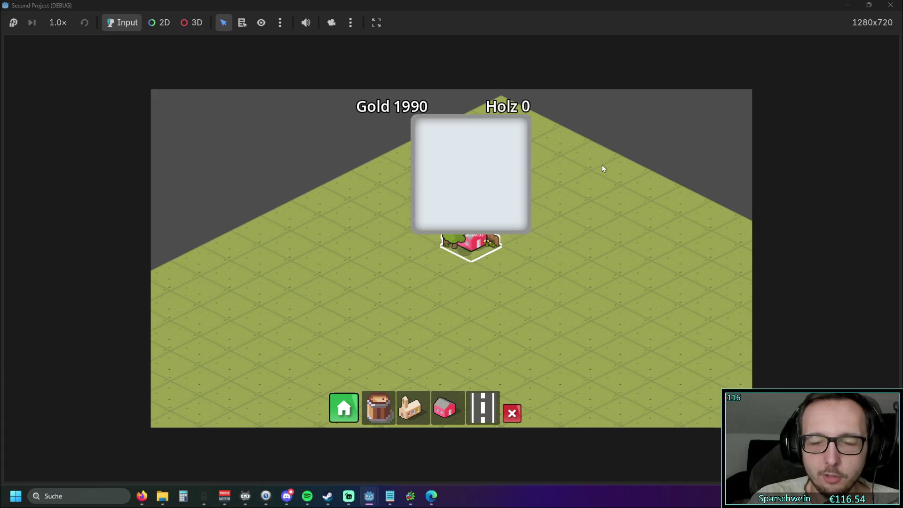
pyautogui.click(890, 5)
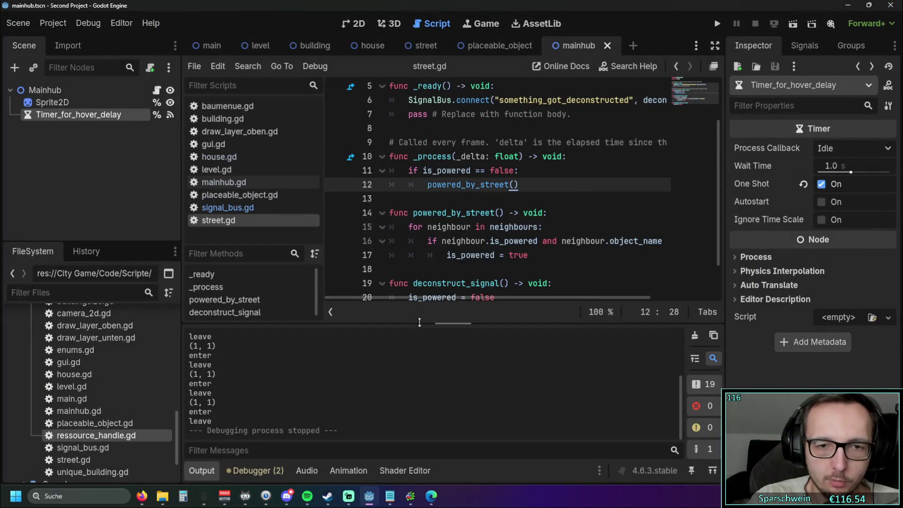
# Step: Check the debugger and output logs, then flip through the open scene tabs back to Mainhub
pyautogui.click(254, 471)
pyautogui.click(210, 472)
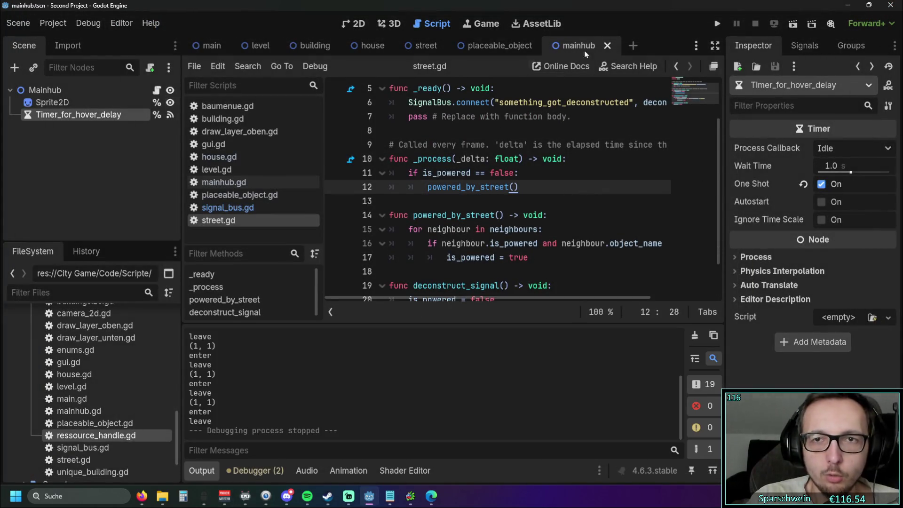
pyautogui.click(499, 45)
pyautogui.click(423, 45)
pyautogui.click(371, 45)
pyautogui.click(316, 46)
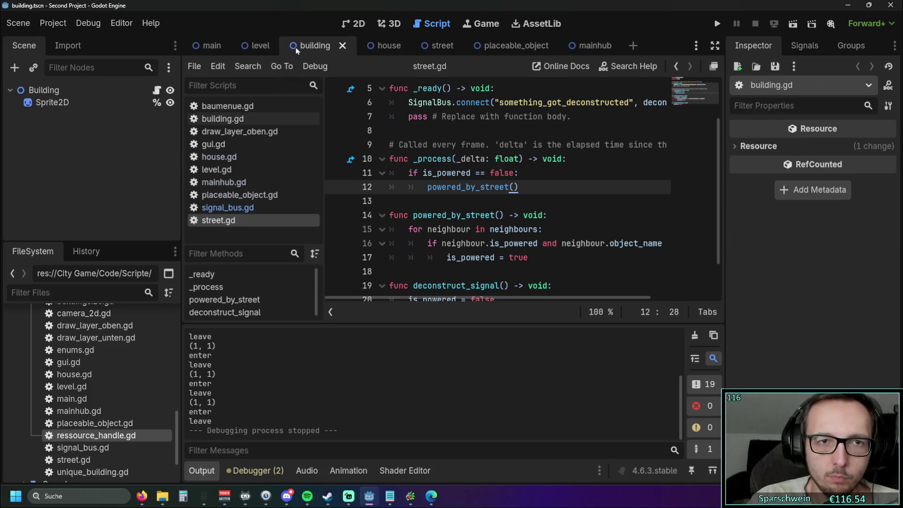
pyautogui.click(259, 46)
pyautogui.click(209, 45)
pyautogui.click(259, 45)
pyautogui.click(325, 45)
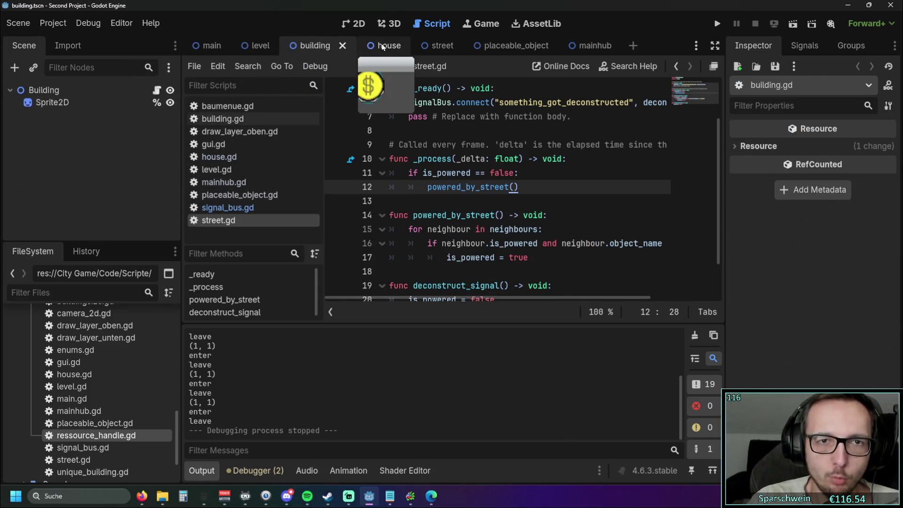
pyautogui.click(426, 46)
pyautogui.click(463, 45)
pyautogui.click(579, 45)
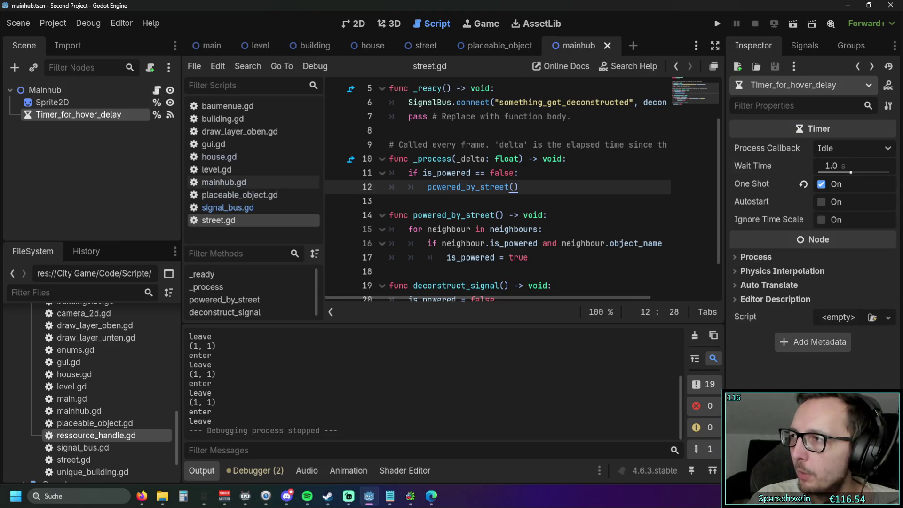
pyautogui.click(461, 47)
pyautogui.click(575, 47)
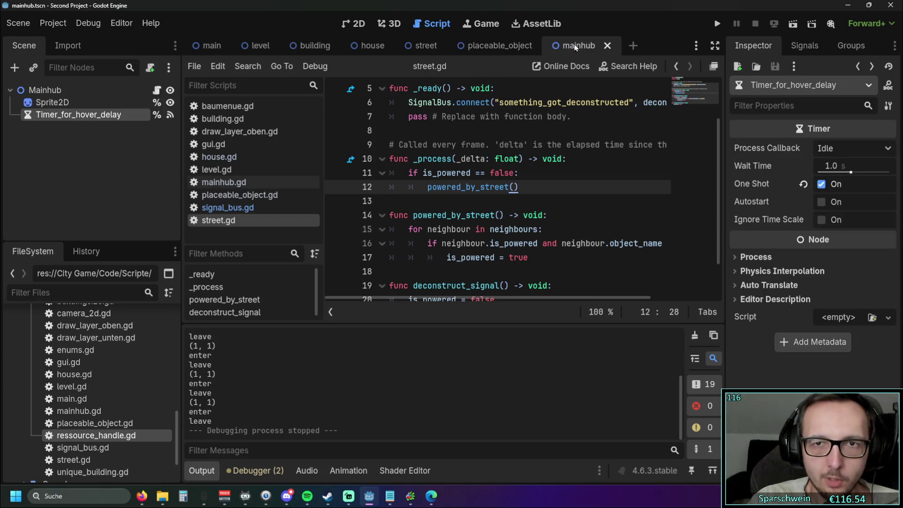
# Step: Resize the side docks and review Timer_for_hover_delay's settings, previewing placeable_object
pyautogui.moveTo(183, 254)
pyautogui.mouseDown()
pyautogui.moveTo(241, 253)
pyautogui.moveTo(175, 253)
pyautogui.moveTo(195, 253)
pyautogui.mouseUp()
pyautogui.click(126, 160)
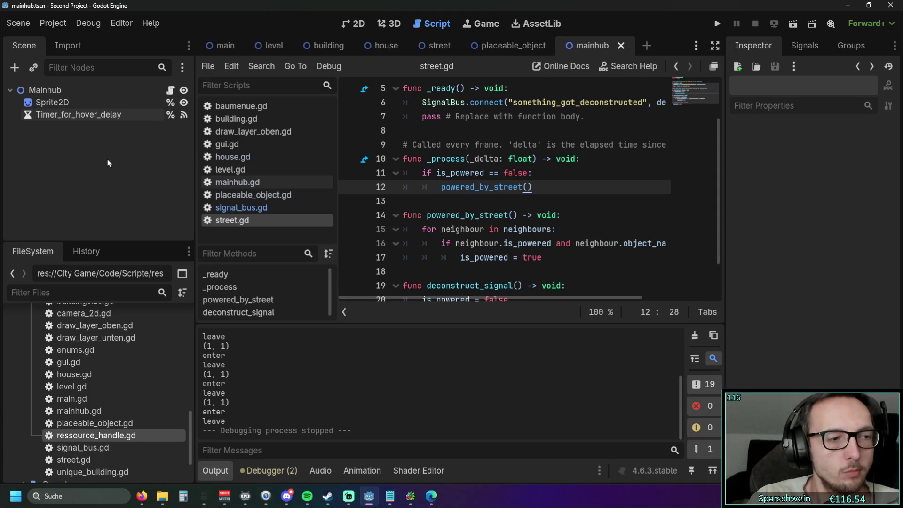
pyautogui.click(90, 115)
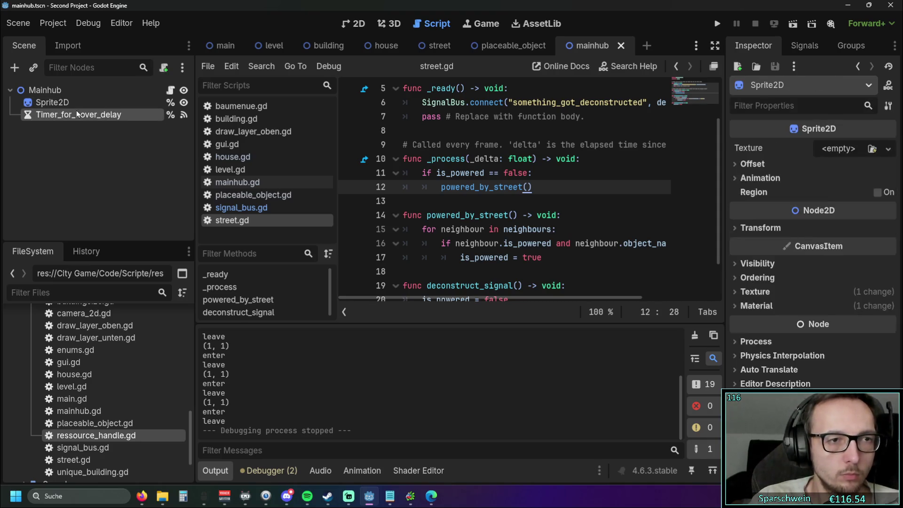
pyautogui.click(513, 45)
pyautogui.click(591, 45)
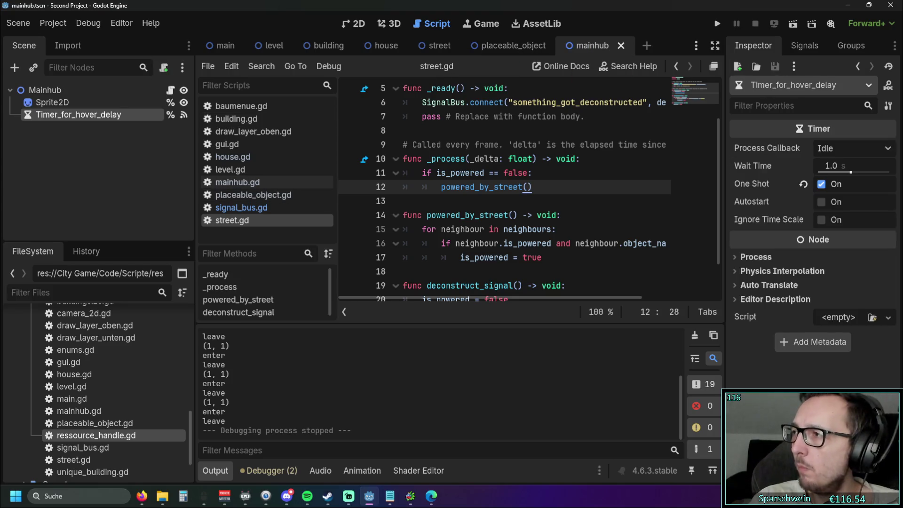
pyautogui.click(102, 176)
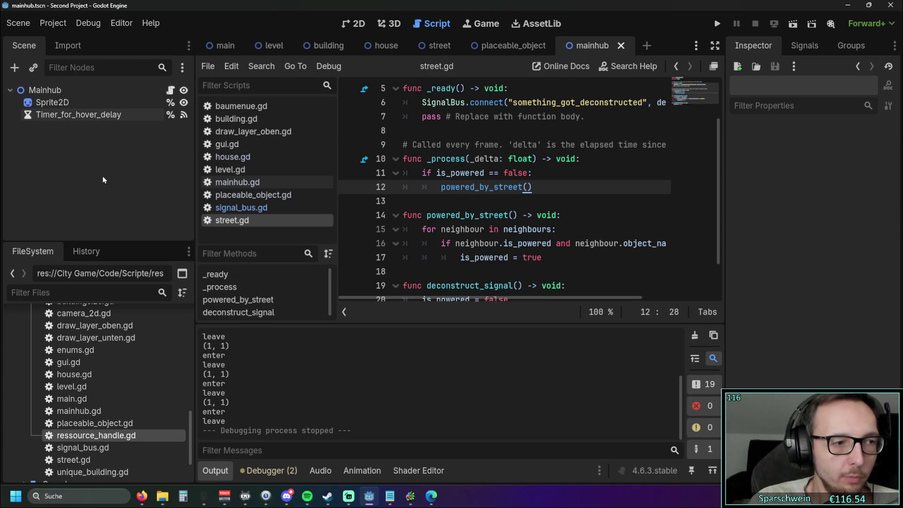
# Step: Cycle the scene tabs back to Mainhub and open signal_bus.gd from the script list
pyautogui.click(535, 48)
pyautogui.click(435, 46)
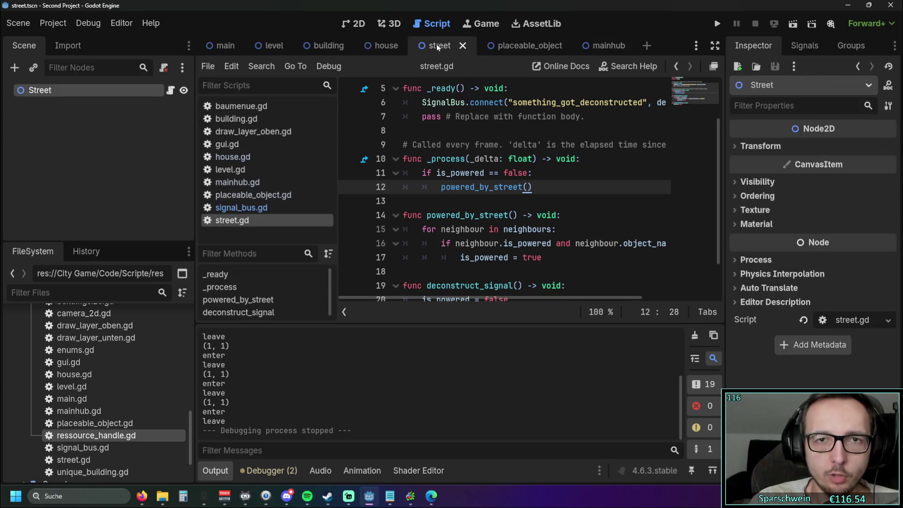
pyautogui.click(513, 46)
pyautogui.click(609, 46)
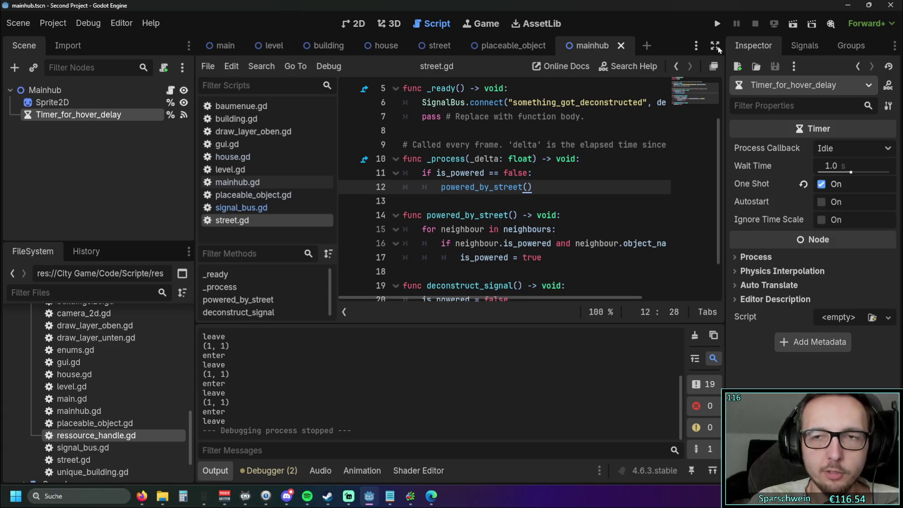
pyautogui.click(265, 213)
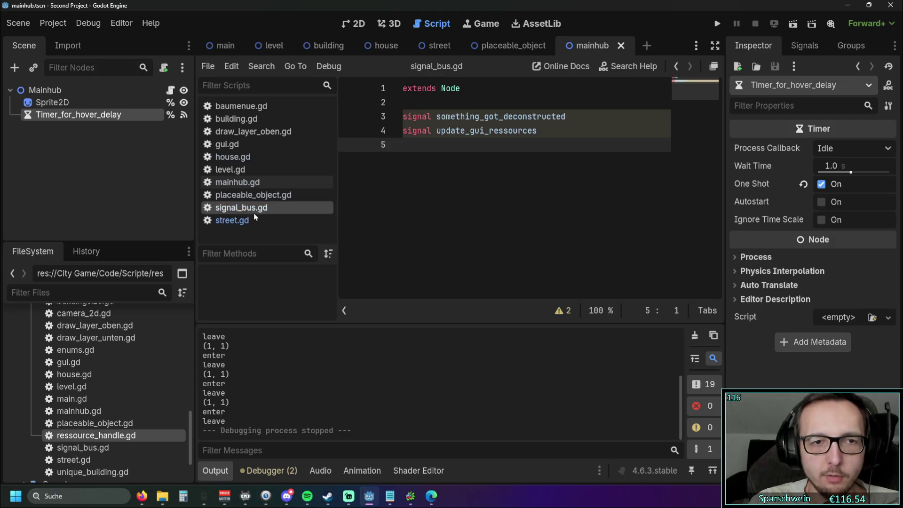
# Step: Open draw_layer_oben.gd with the Output panel hidden and inspect its outline_width shader parameter lines
pyautogui.click(254, 220)
pyautogui.click(252, 213)
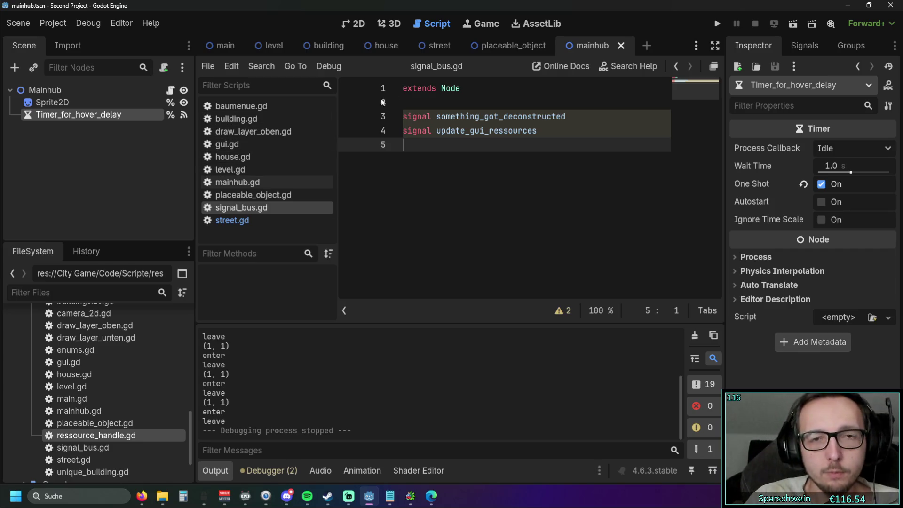
pyautogui.click(266, 132)
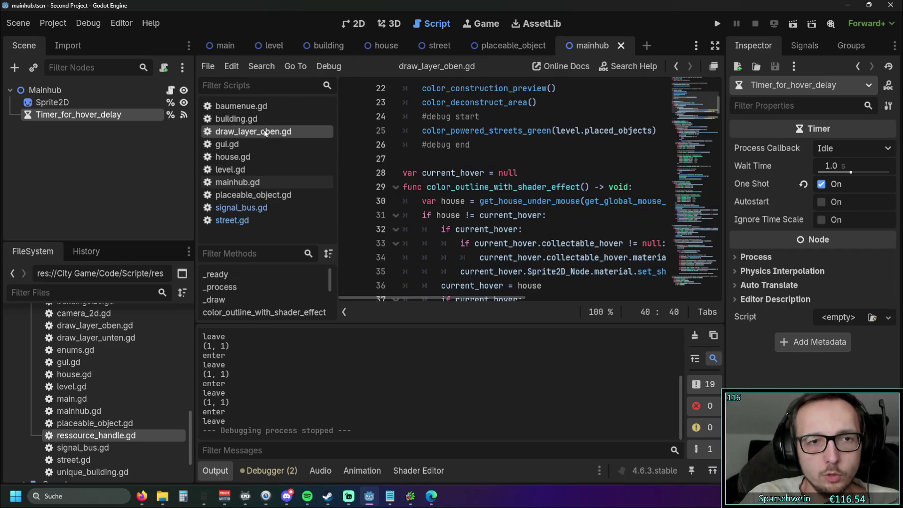
pyautogui.hotkey('ctrl', 'j')
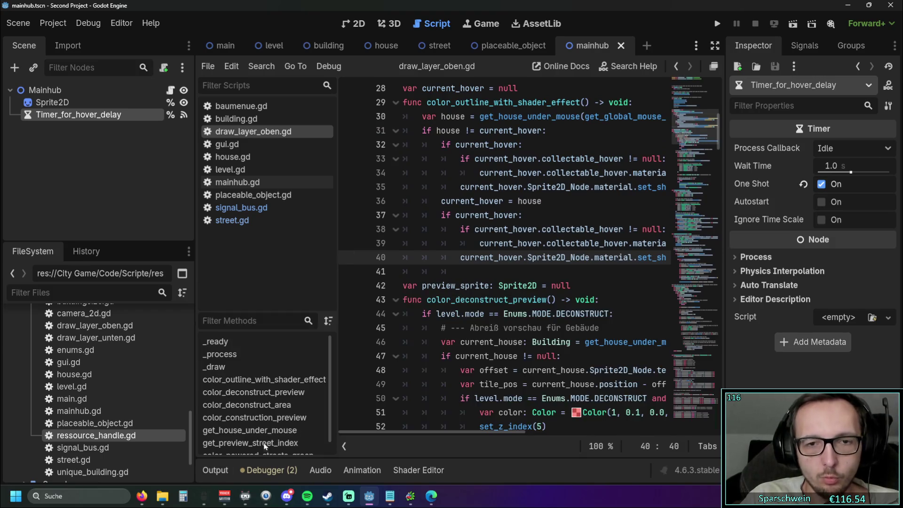
pyautogui.moveTo(337, 266); pyautogui.dragTo(62, 251)
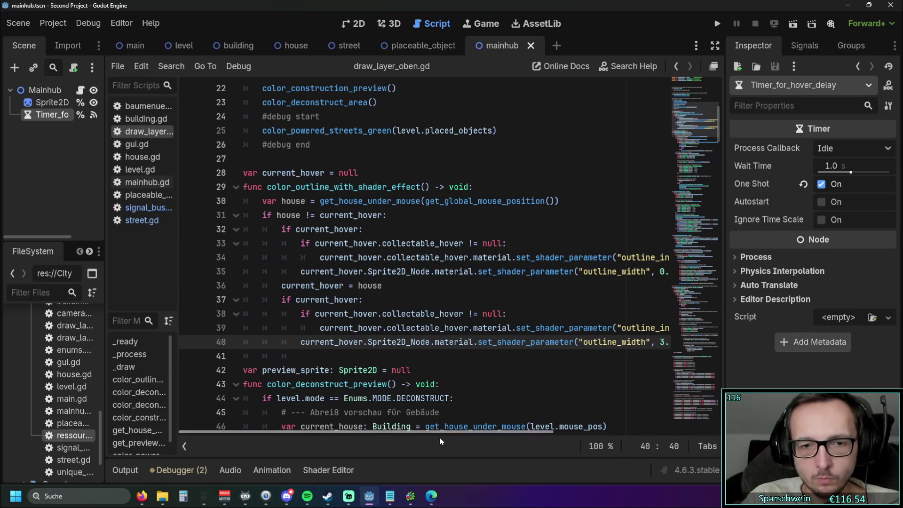
pyautogui.hscroll(3, 433, 432)
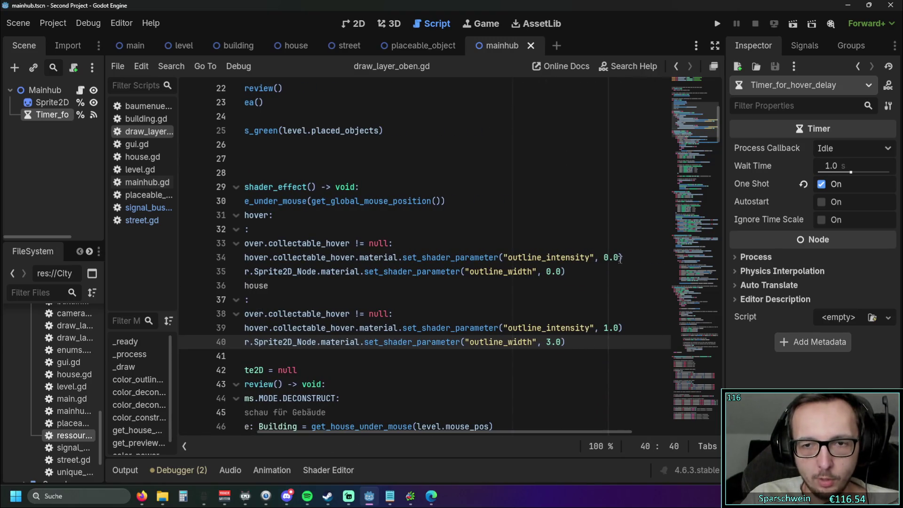
pyautogui.click(620, 259)
pyautogui.hscroll(-3, 564, 277)
pyautogui.click(508, 294)
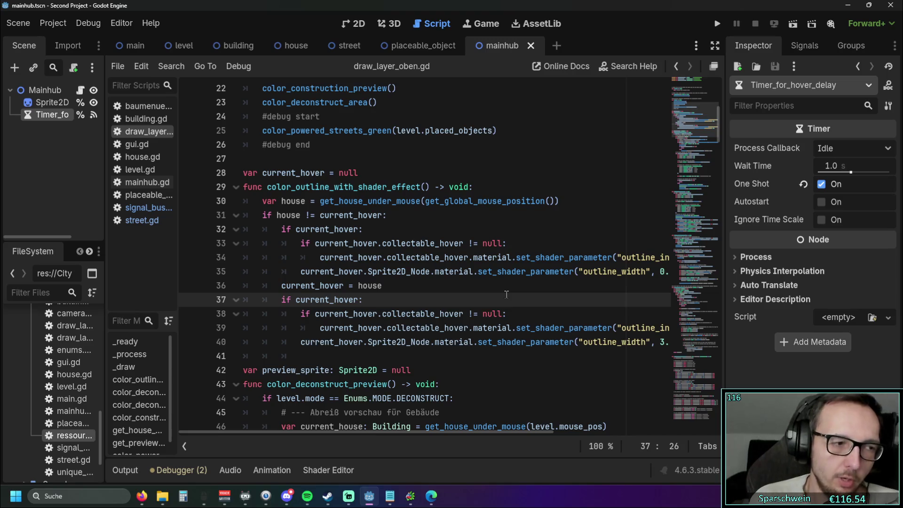
# Step: Widen the FileSystem dock to read full shader file names in the Scenes folder
pyautogui.moveTo(106, 245); pyautogui.dragTo(144, 250)
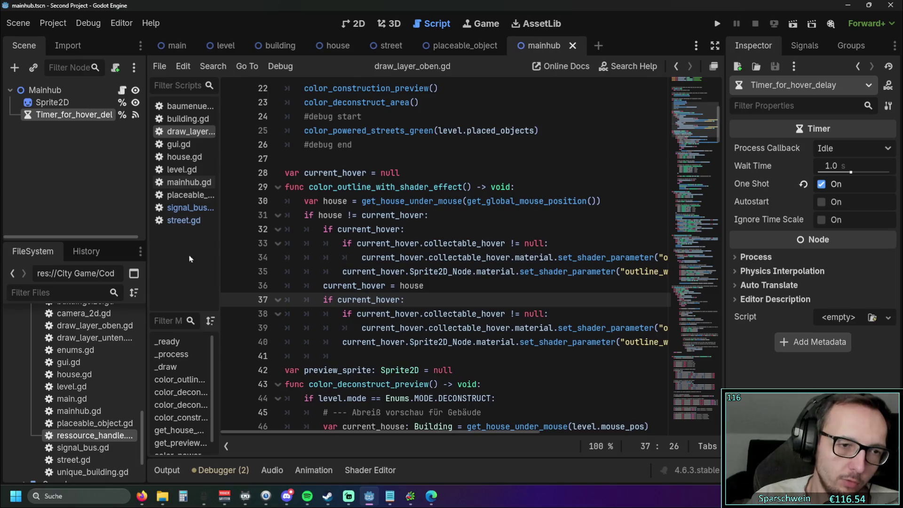
pyautogui.moveTo(220, 257); pyautogui.dragTo(287, 257)
pyautogui.moveTo(144, 254); pyautogui.dragTo(203, 254)
pyautogui.scroll(-3, 101, 387)
pyautogui.scroll(5, 101, 387)
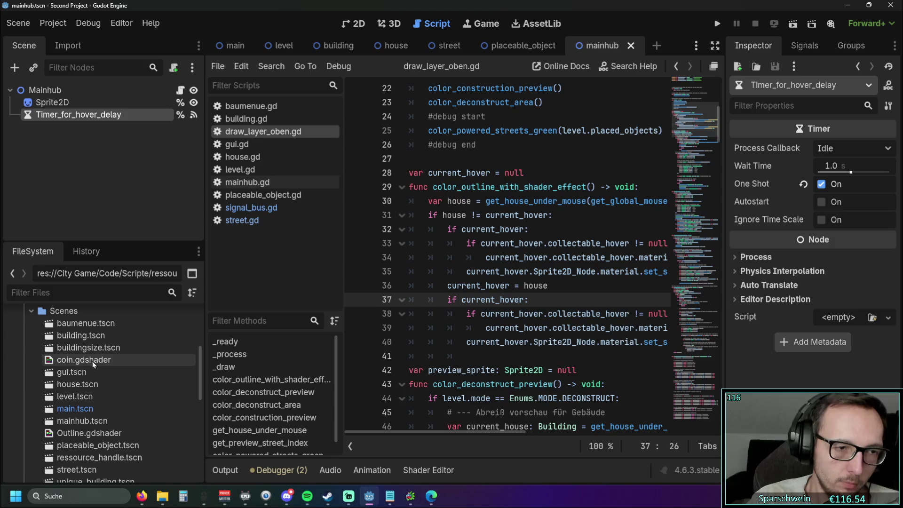
# Step: Rename coin.gdshader to hover.gdshader
pyautogui.click(90, 362)
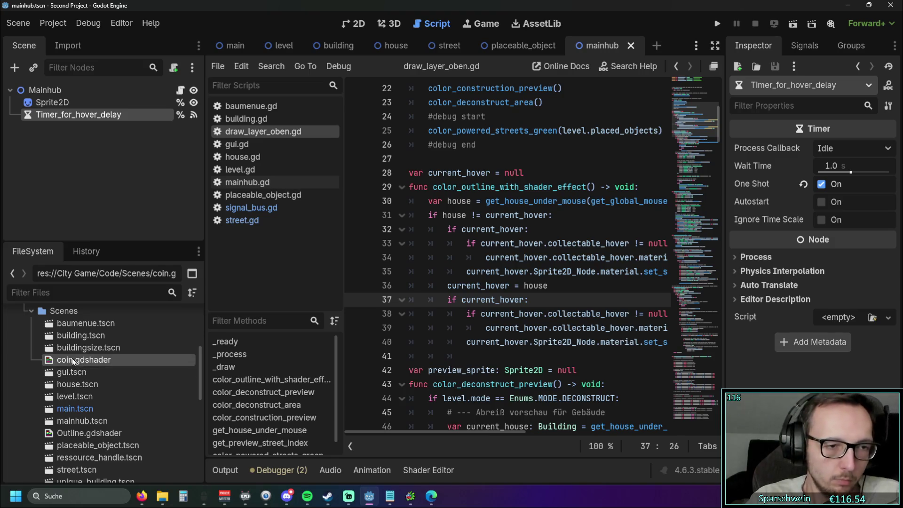
pyautogui.rightClick(71, 361)
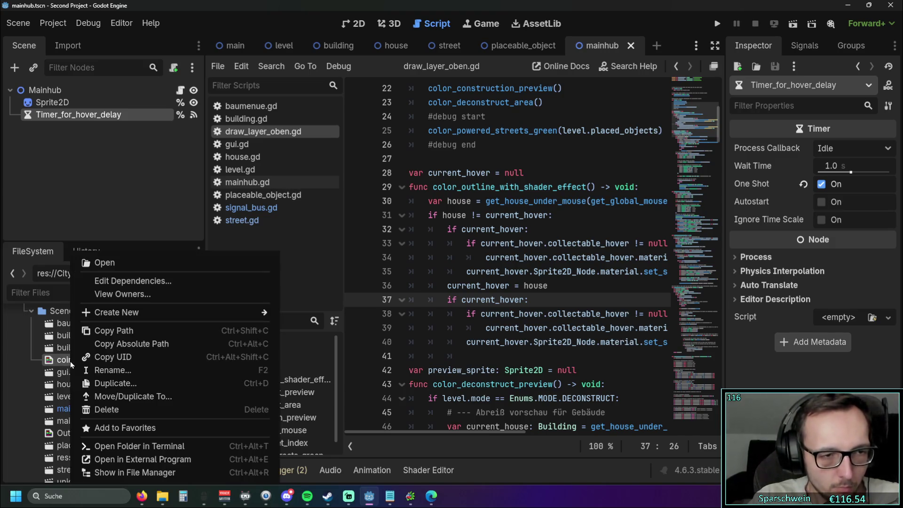
pyautogui.click(111, 371)
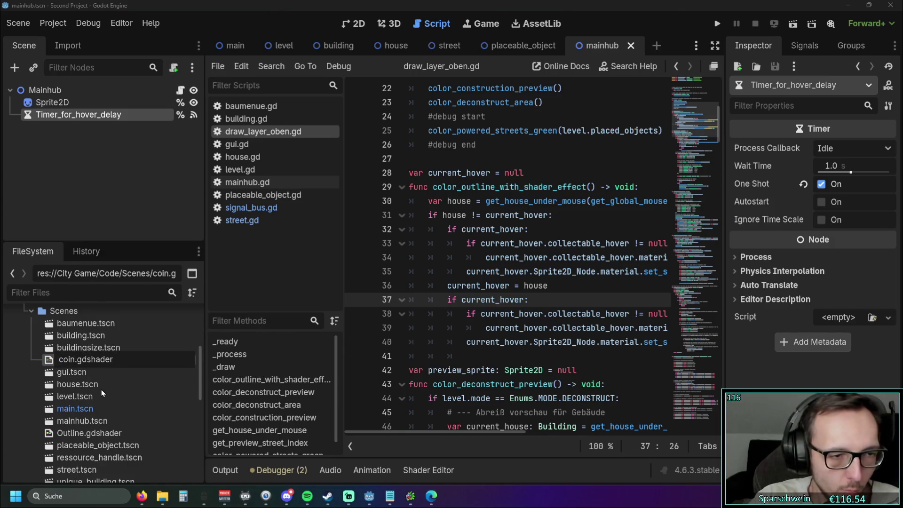
pyautogui.press('BackSpace')
pyautogui.press('BackSpace')
pyautogui.press('BackSpace')
pyautogui.write('hover')
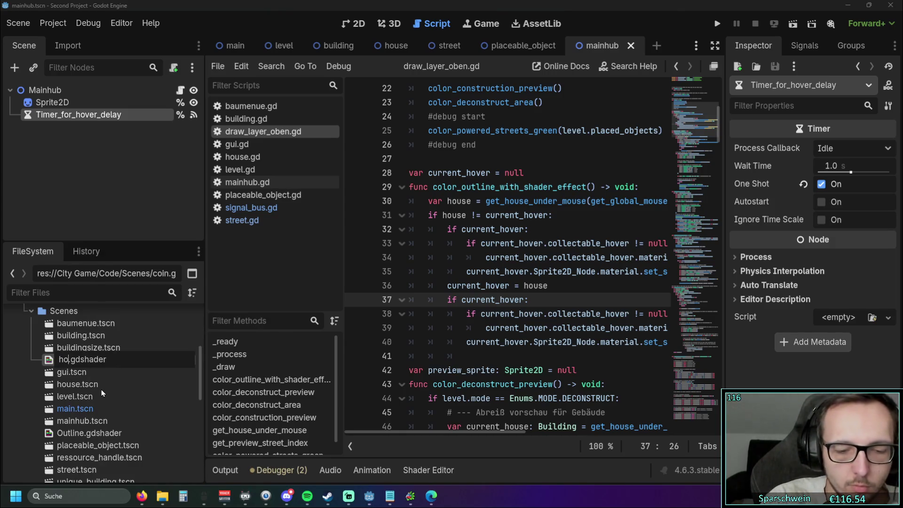
pyautogui.press('Return')
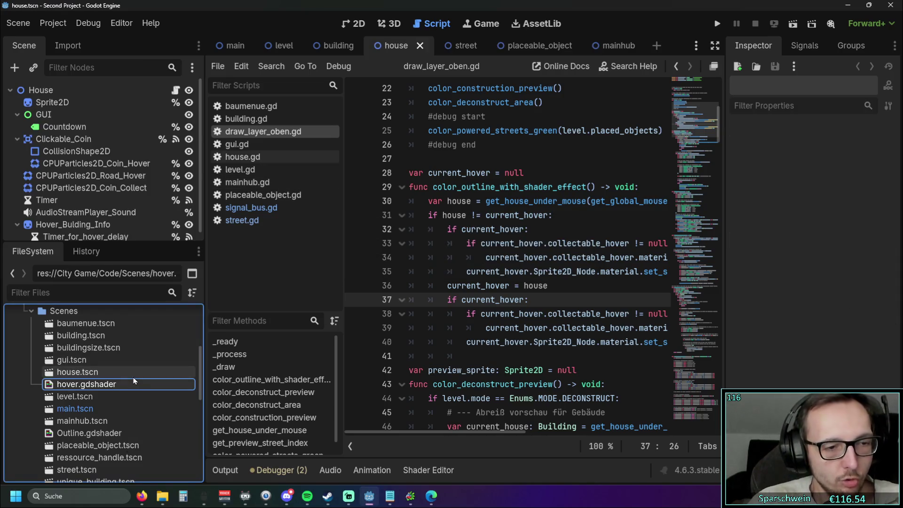
# Step: Rename Outline.gdshader to Buildung_Outline.gdshader
pyautogui.scroll(-1, 130, 375)
pyautogui.click(86, 413)
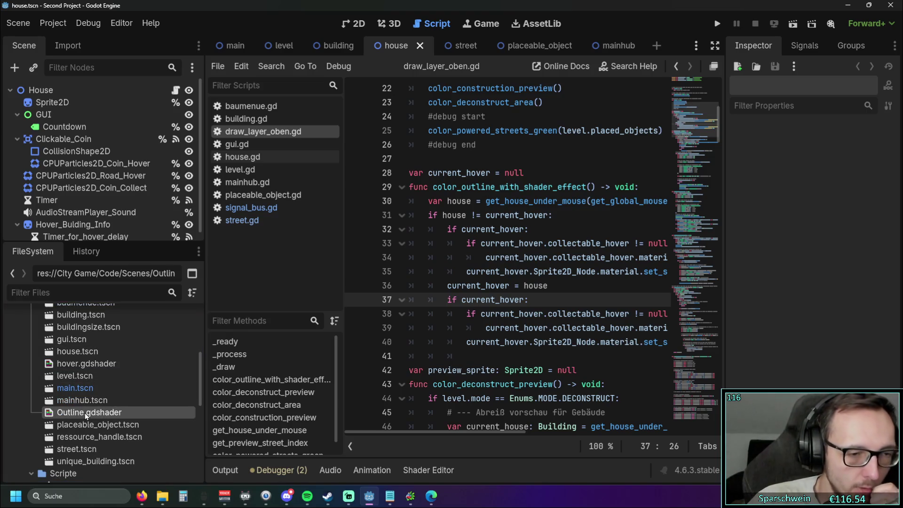
pyautogui.rightClick(86, 415)
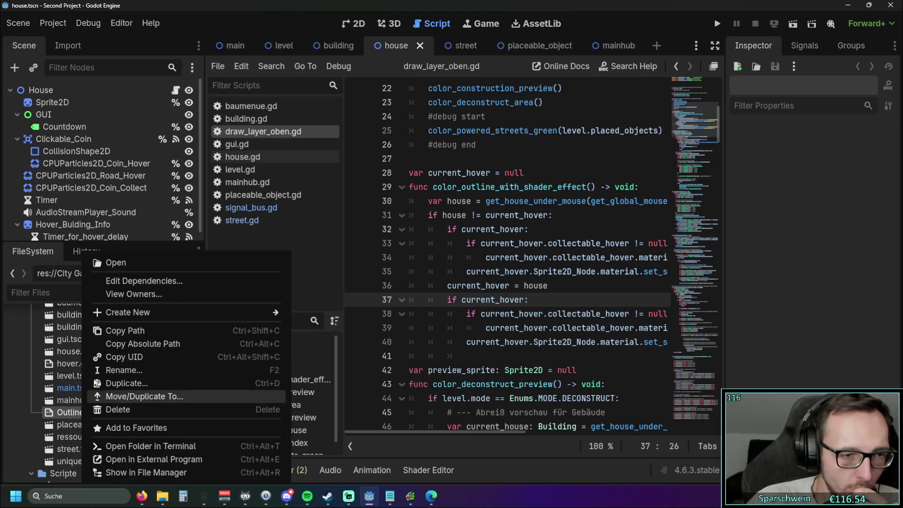
pyautogui.click(125, 370)
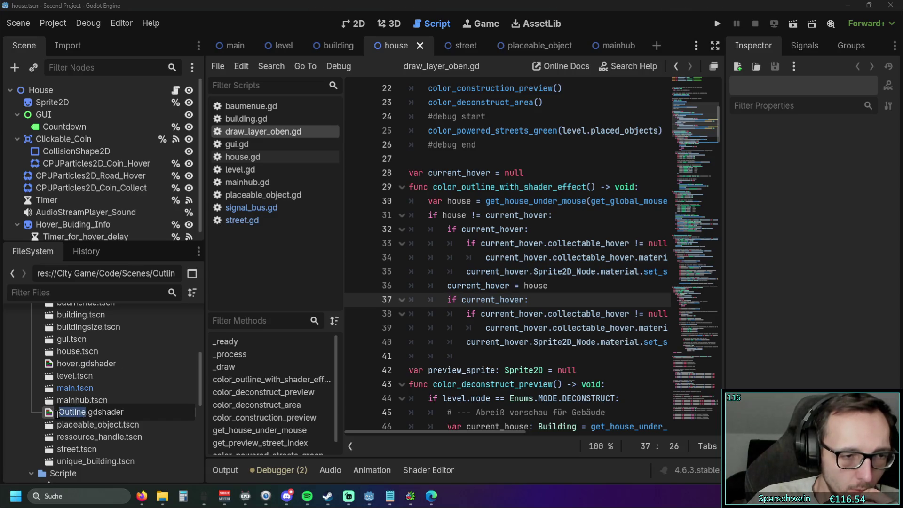
pyautogui.write('B')
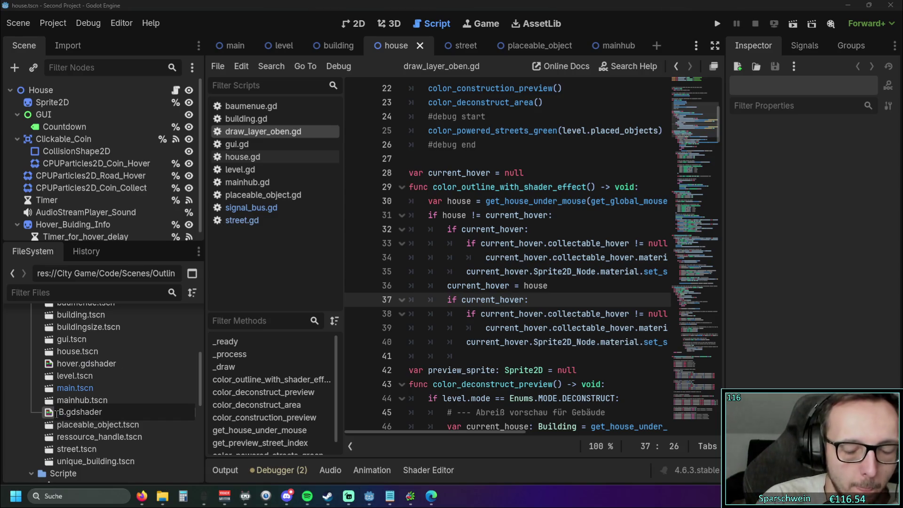
pyautogui.write('uildung')
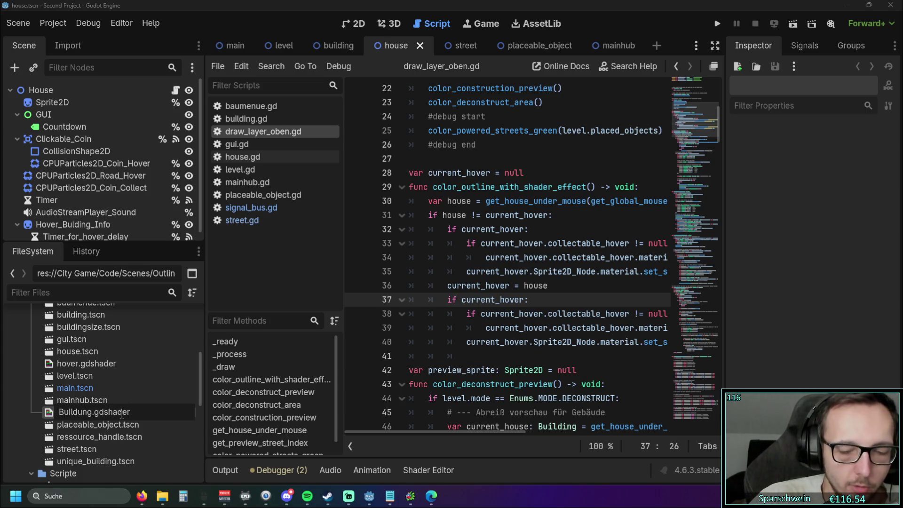
pyautogui.write('_Outline')
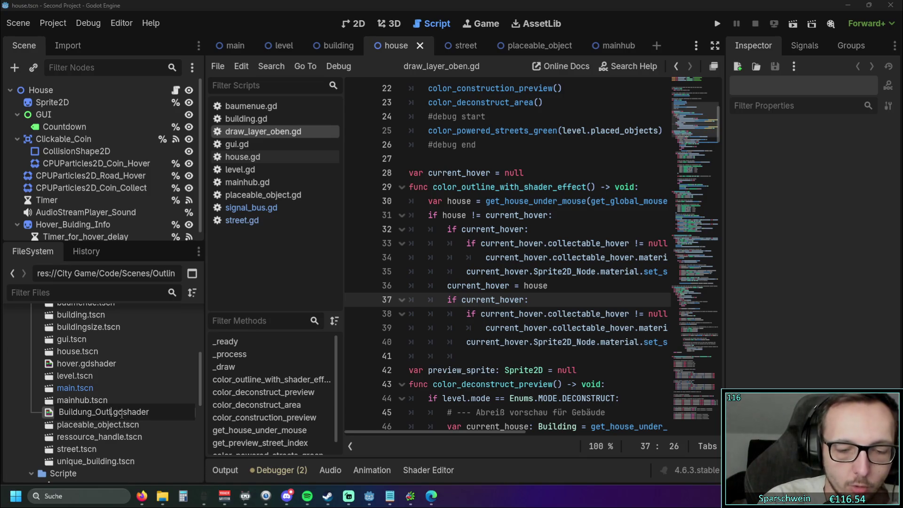
pyautogui.press('Return')
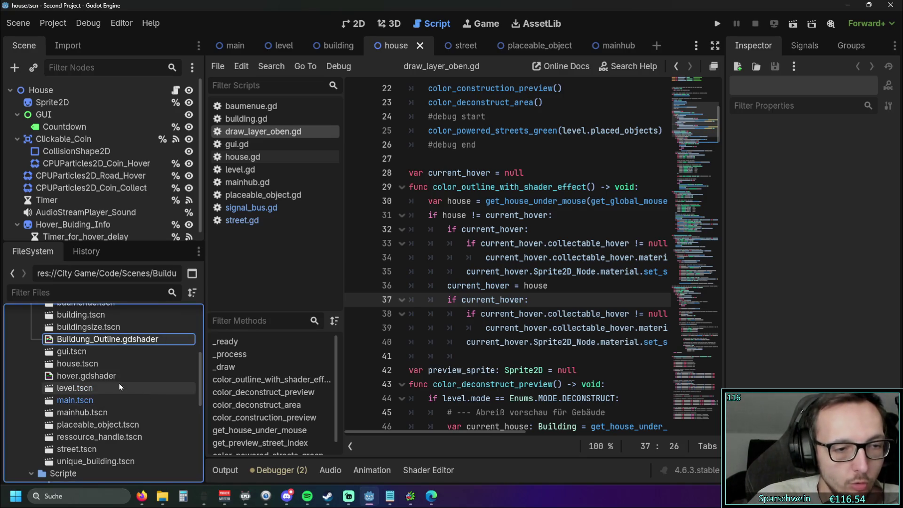
# Step: Rename hover.gdshader to Hover_Outline.gdshader and select main.tscn
pyautogui.click(92, 377)
pyautogui.rightClick(91, 377)
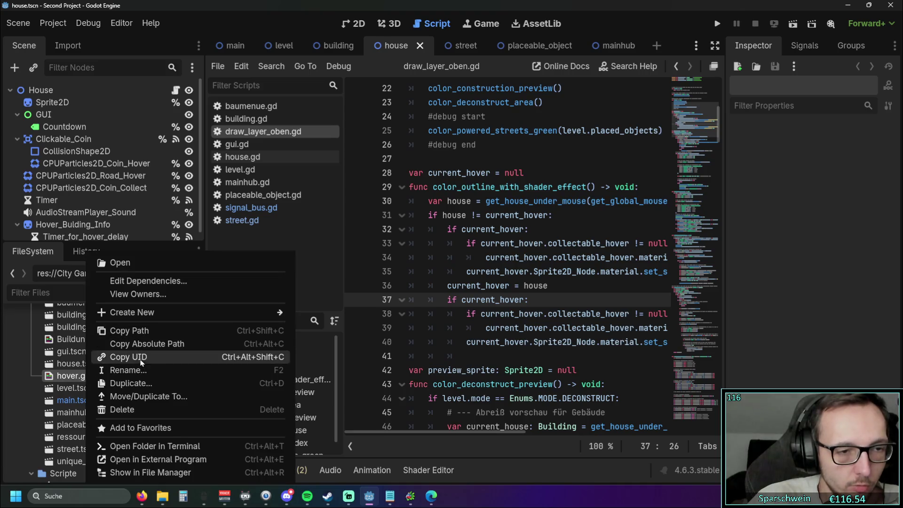
pyautogui.click(108, 368)
pyautogui.press('Home')
pyautogui.press('Delete')
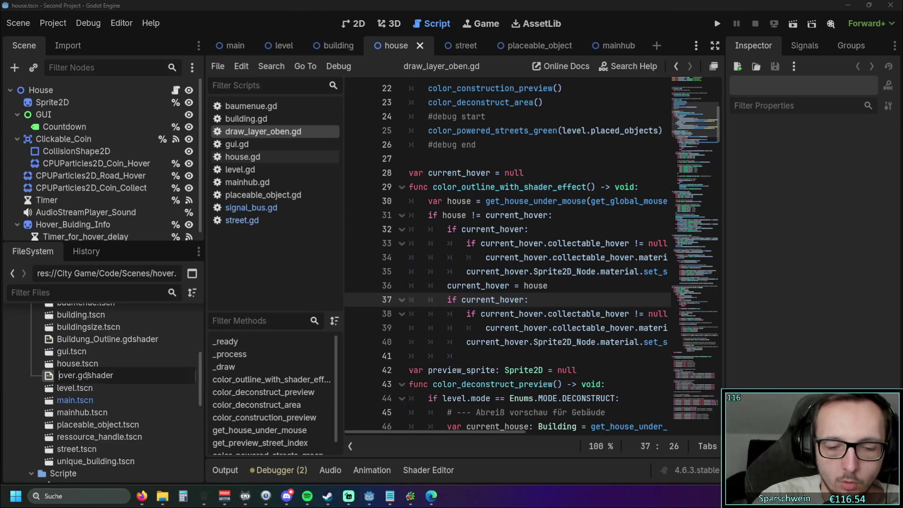
pyautogui.write('H')
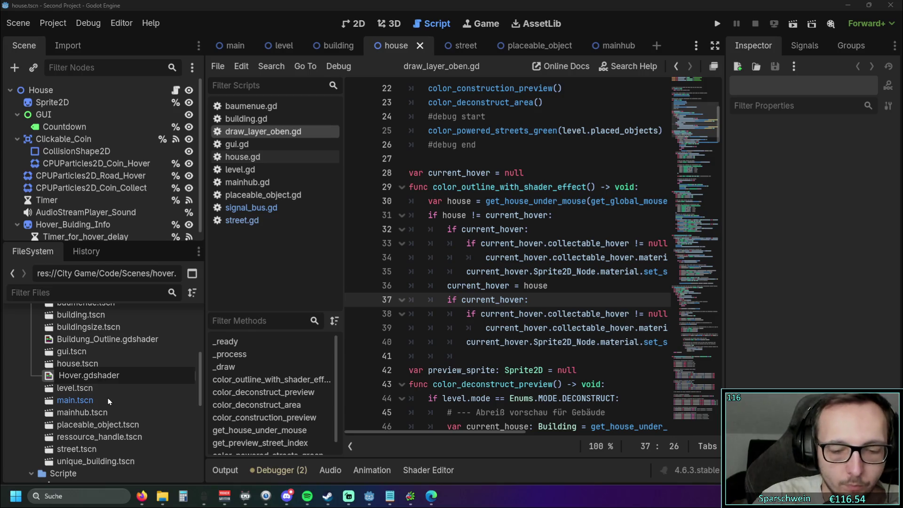
pyautogui.write('_out')
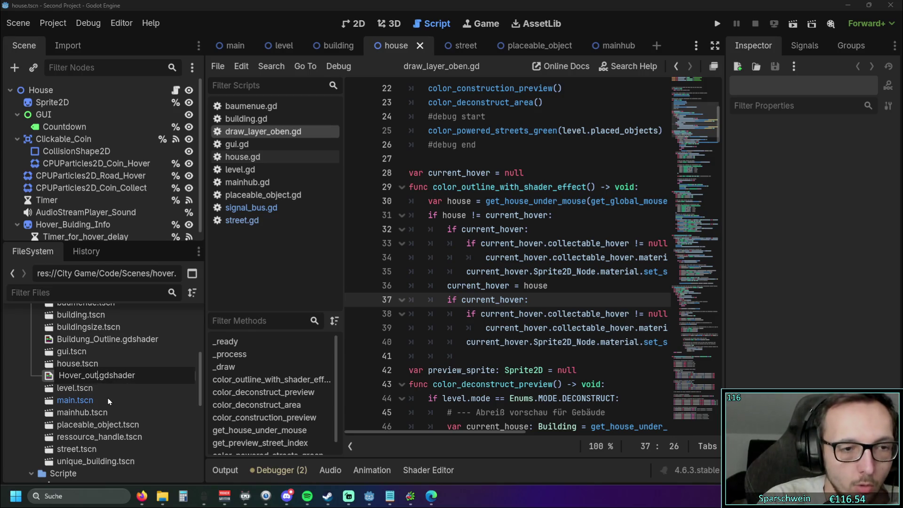
pyautogui.write('utline')
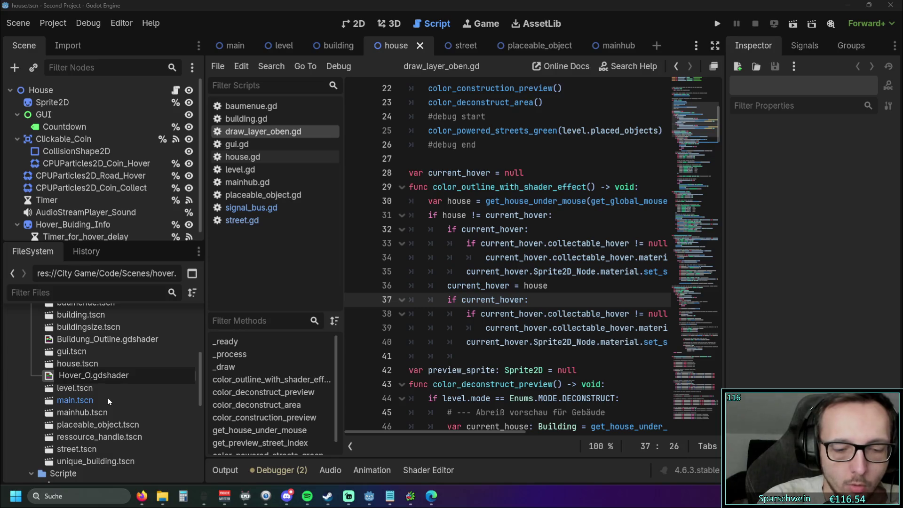
pyautogui.press('Return')
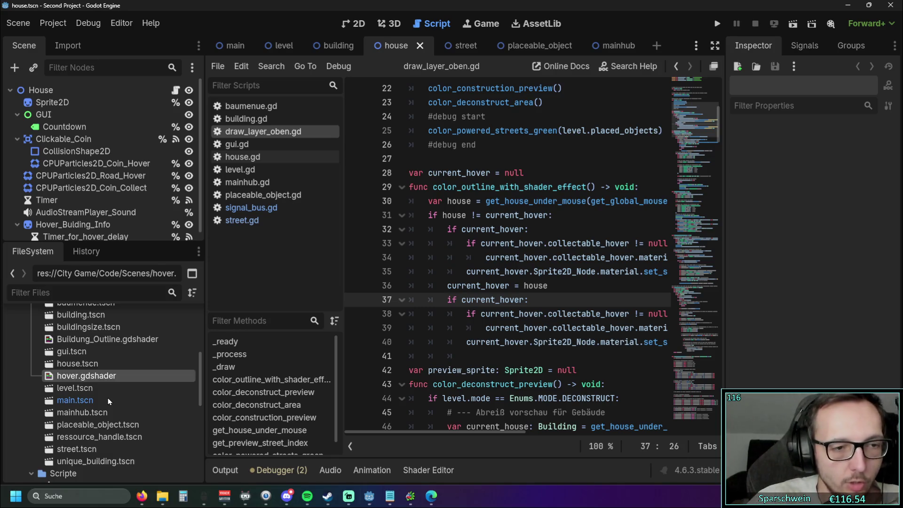
pyautogui.click(109, 402)
# Step: Save the scene, run the project, place a house and lay a road strip past it
pyautogui.hotkey('ctrl', 's')
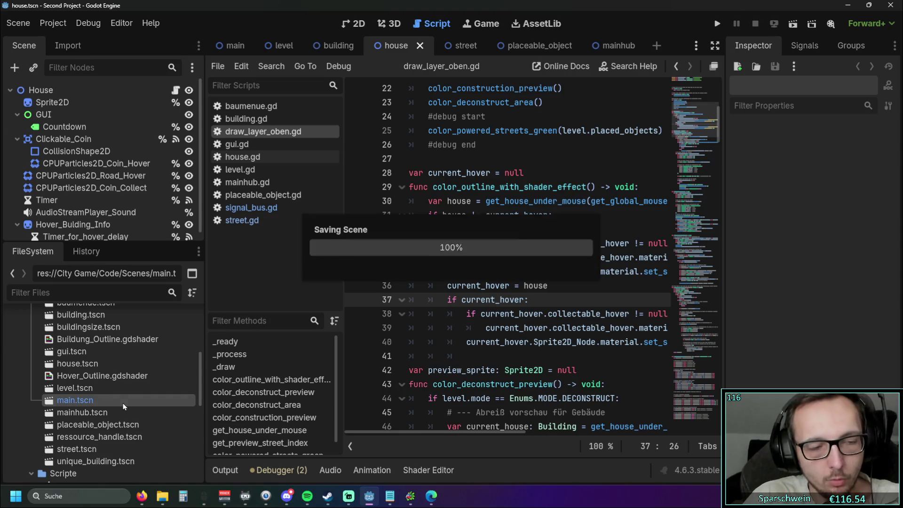
pyautogui.click(718, 25)
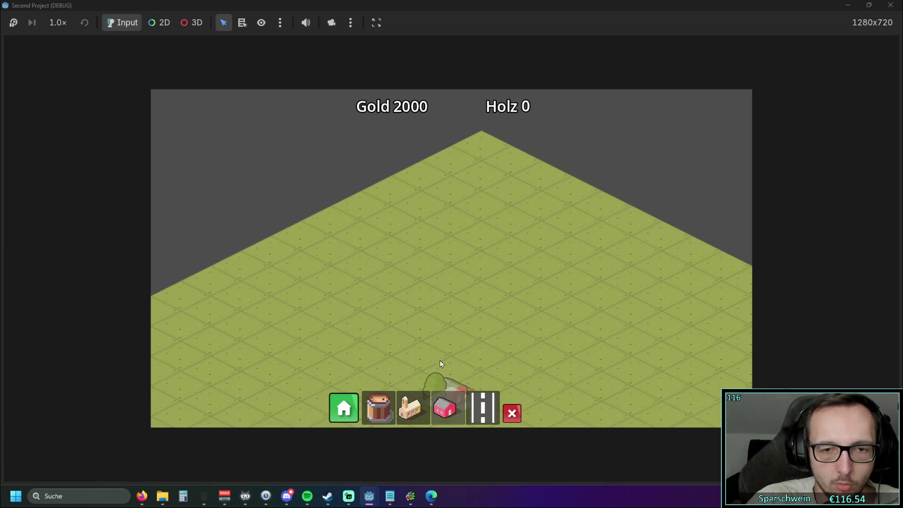
pyautogui.click(414, 235)
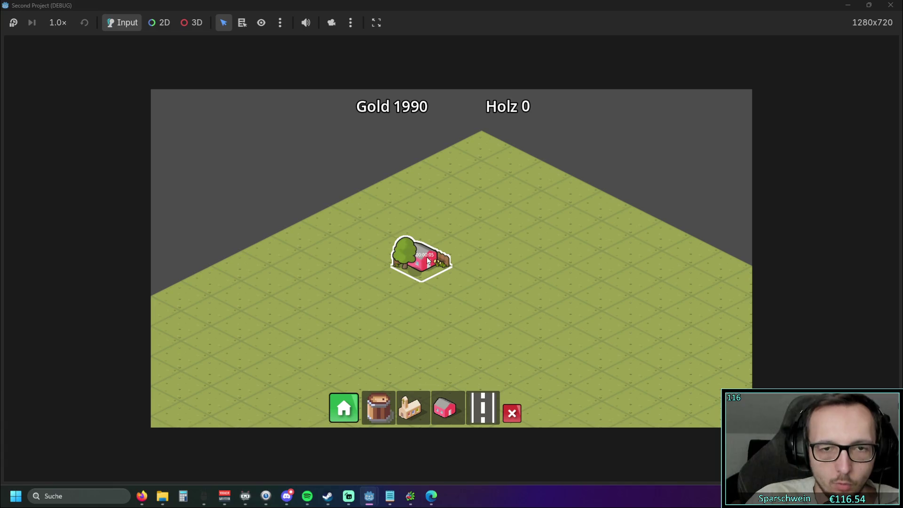
pyautogui.click(483, 407)
pyautogui.moveTo(348, 327); pyautogui.dragTo(517, 257)
# Step: Place a church beside the road, then close the running game
pyautogui.click(409, 408)
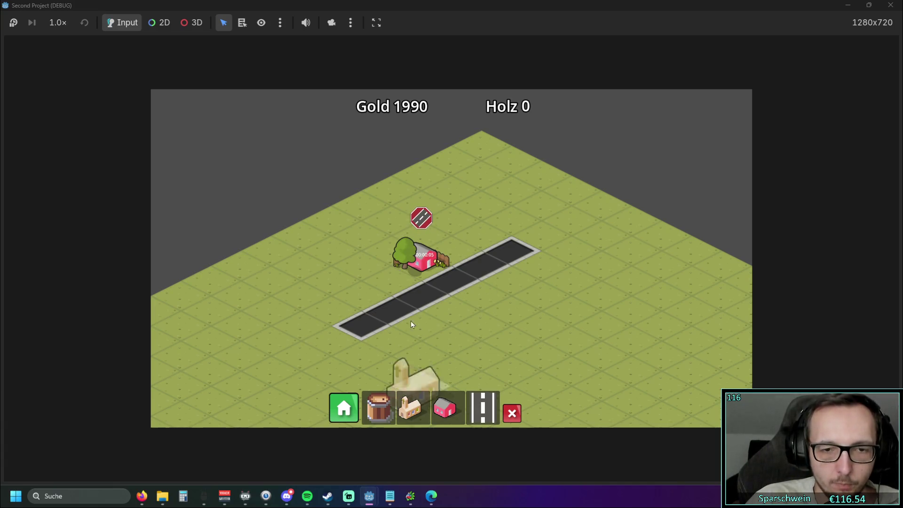
pyautogui.click(386, 341)
pyautogui.scroll(2, 445, 328)
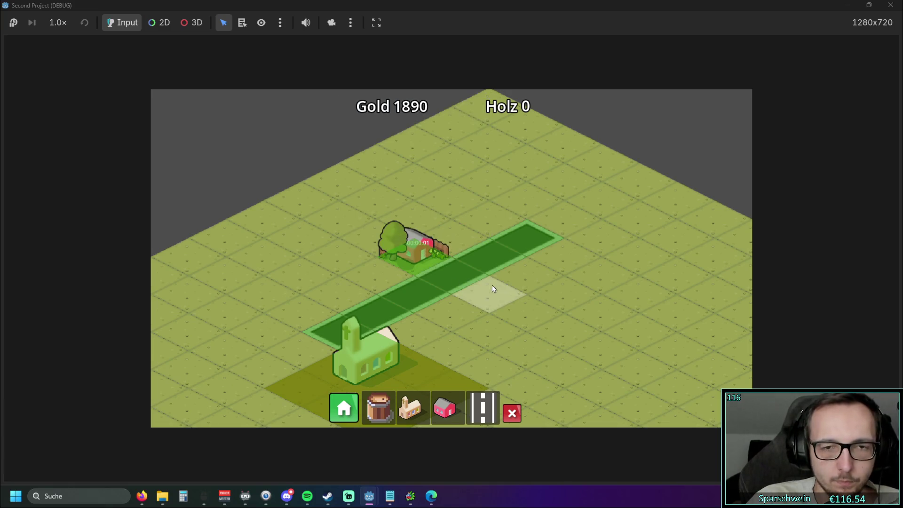
pyautogui.scroll(-1, 492, 285)
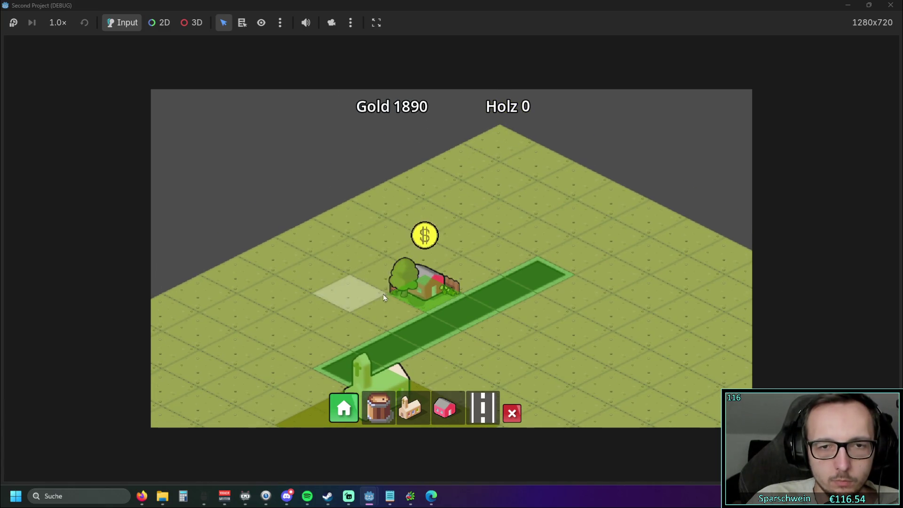
pyautogui.click(891, 6)
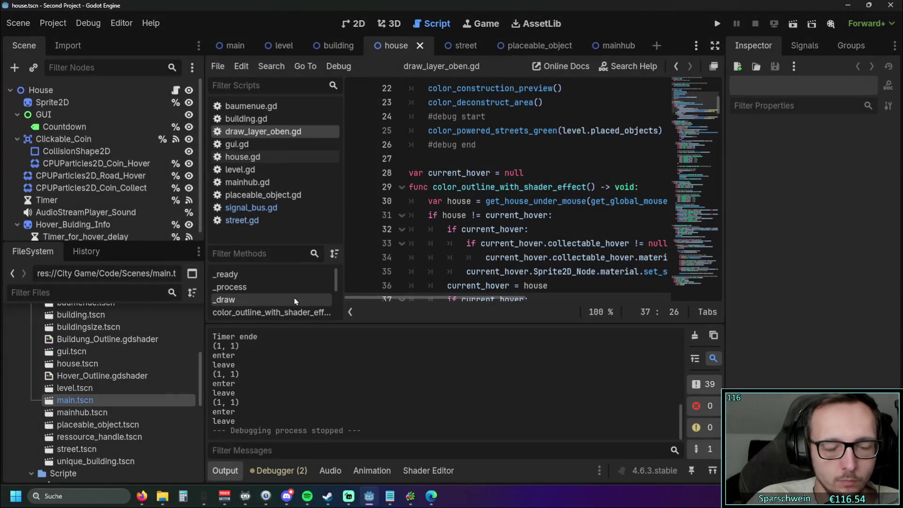
# Step: Collapse the Output panel so draw_layer_oben.gd fills the editor, and scroll through it
pyautogui.click(225, 471)
pyautogui.scroll(-4, 405, 287)
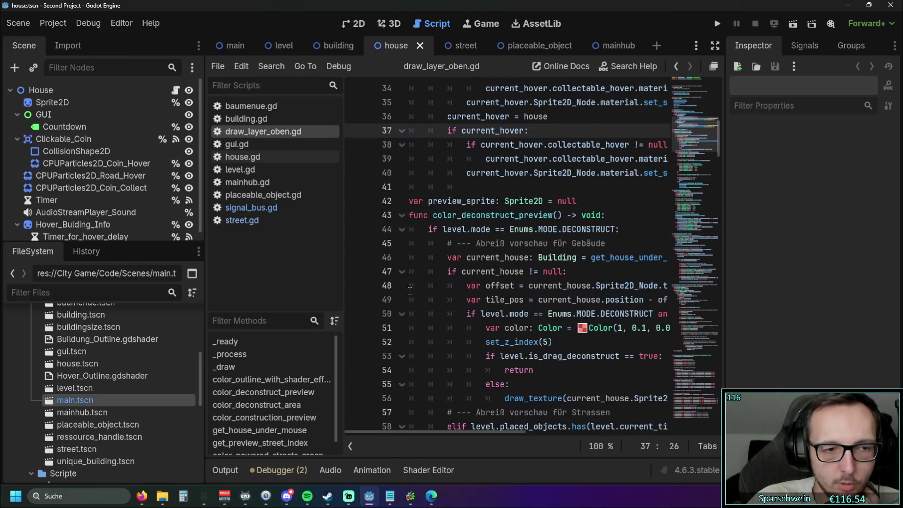
pyautogui.scroll(-1, 409, 290)
pyautogui.scroll(2, 409, 290)
pyautogui.scroll(-1, 410, 290)
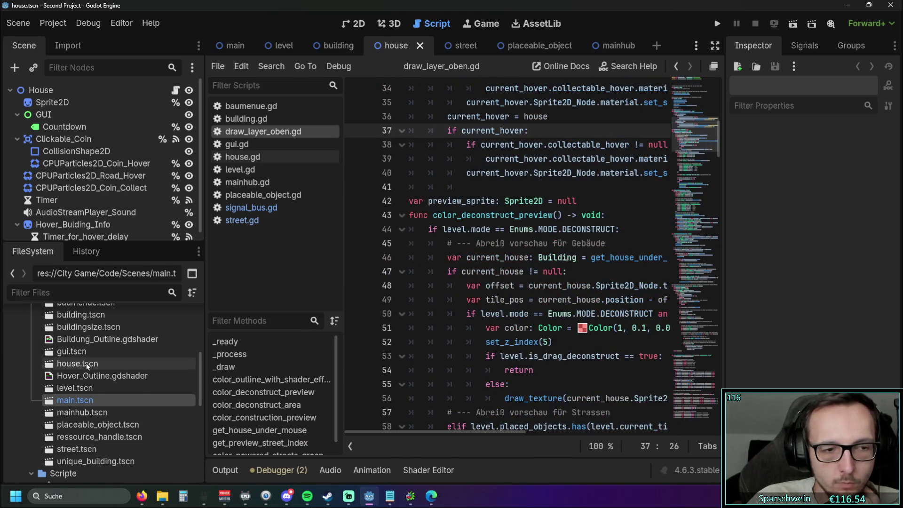
pyautogui.scroll(1, 86, 363)
# Step: Alternate between Buildung_Outline.gdshader and Hover_Outline.gdshader, then put the caret on script line 51
pyautogui.click(92, 396)
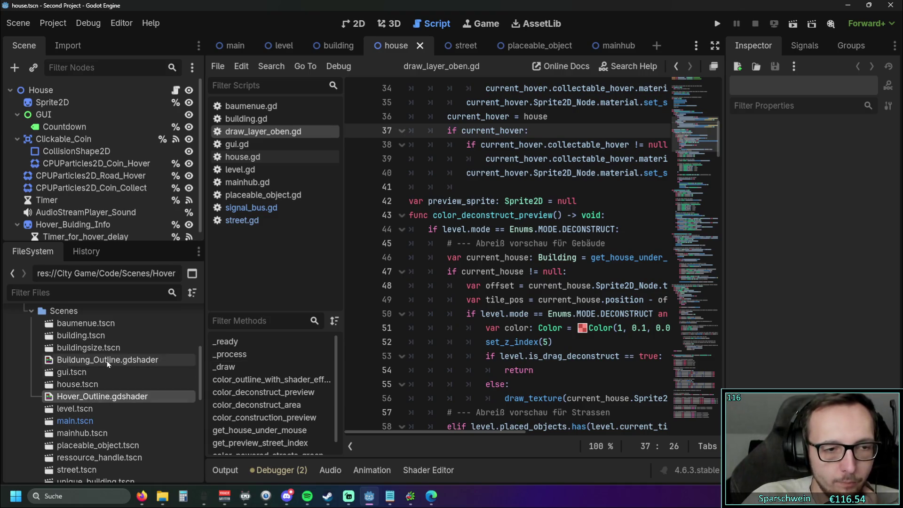
pyautogui.click(107, 360)
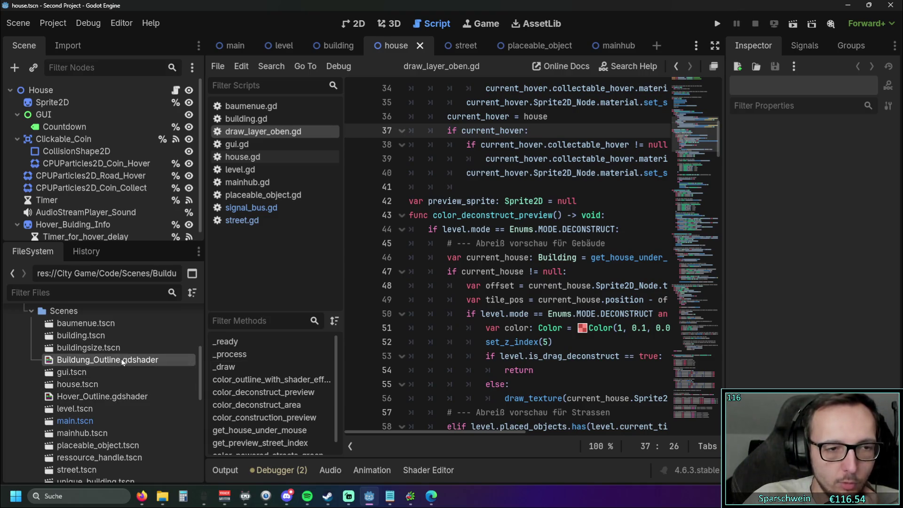
pyautogui.click(115, 397)
pyautogui.click(116, 360)
pyautogui.click(115, 397)
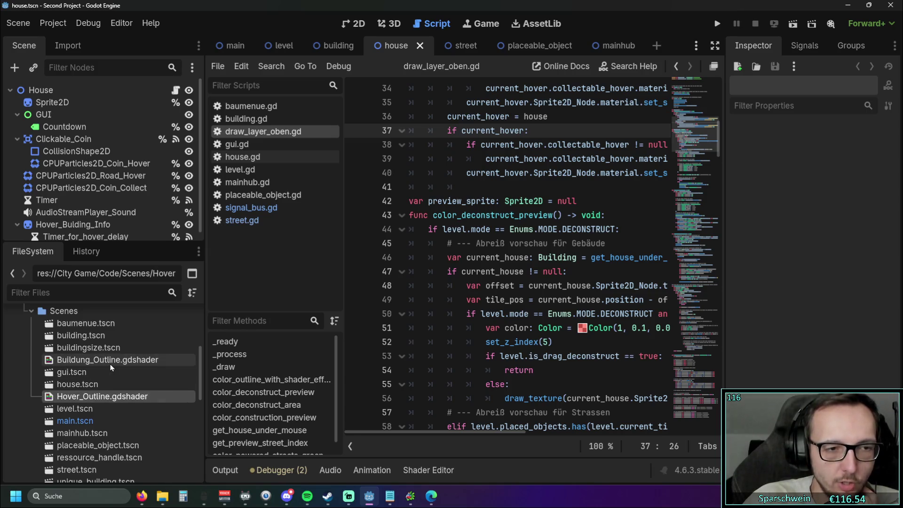
pyautogui.click(108, 360)
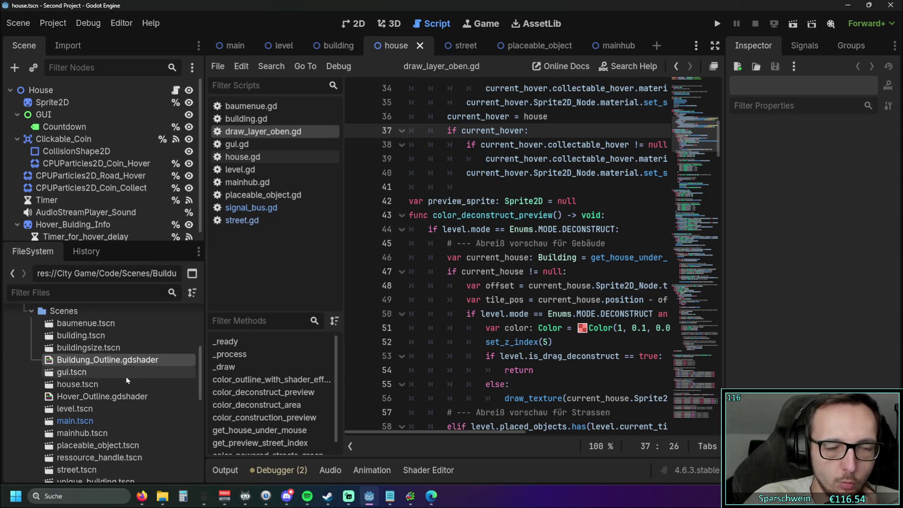
pyautogui.click(118, 396)
pyautogui.click(549, 328)
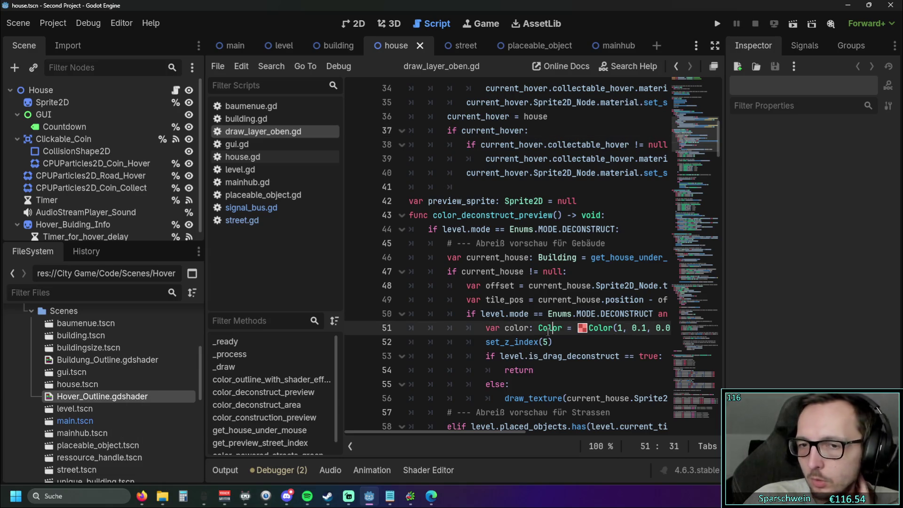
# Step: Open Buildung_Outline.gdshader and flip between its code and Hover_Outline.gdshader's
pyautogui.doubleClick(72, 359)
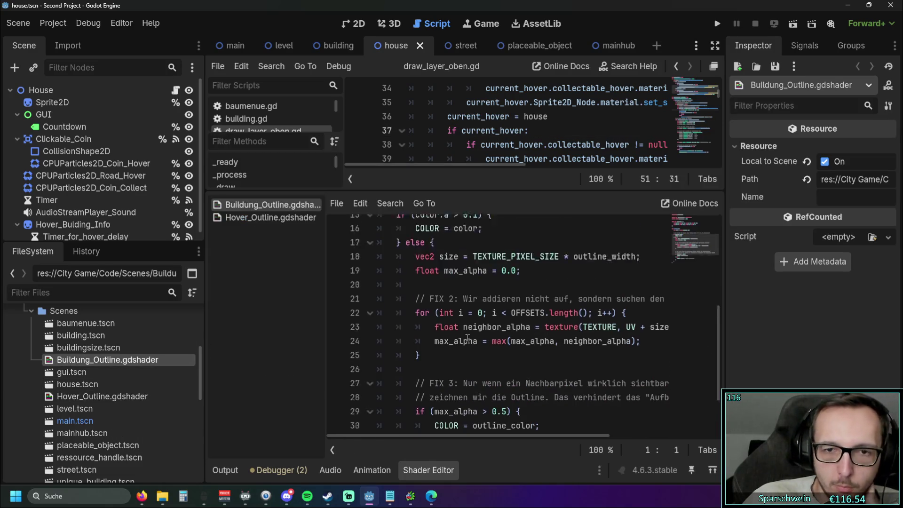
pyautogui.scroll(5, 467, 338)
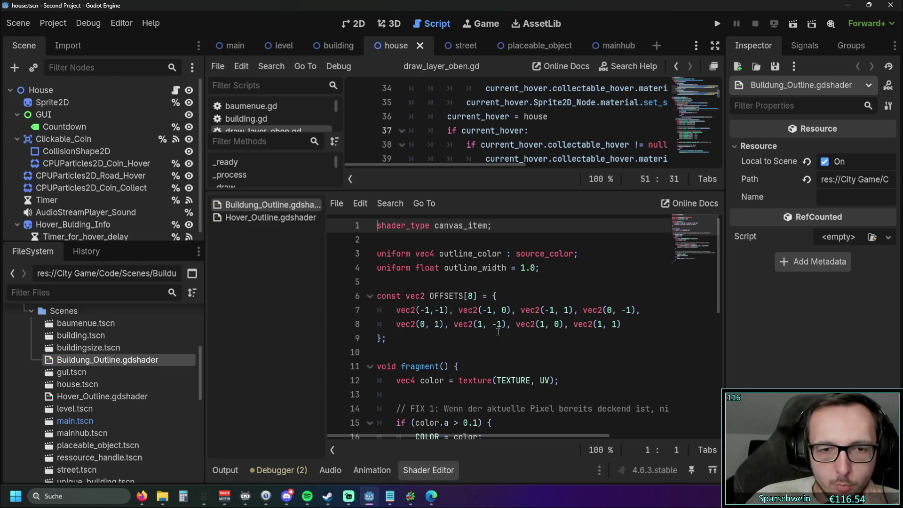
pyautogui.scroll(-2, 498, 331)
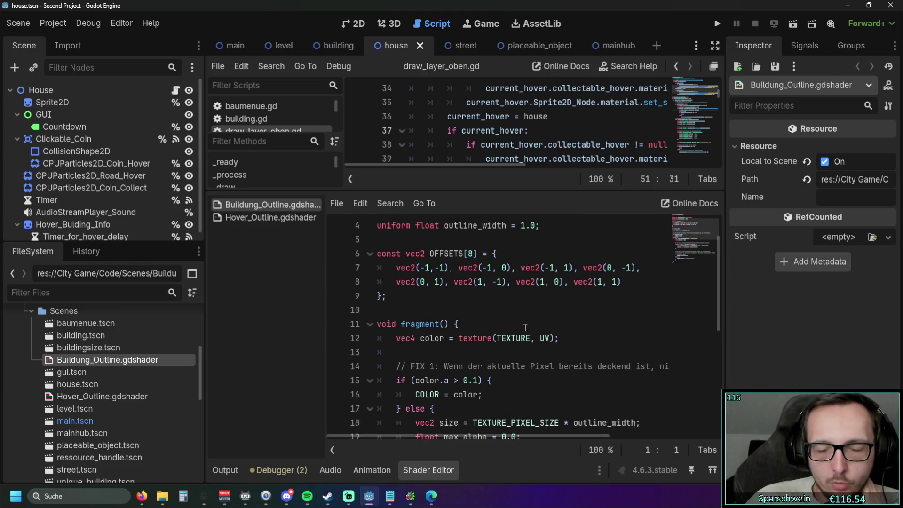
pyautogui.click(99, 397)
pyautogui.scroll(5, 532, 326)
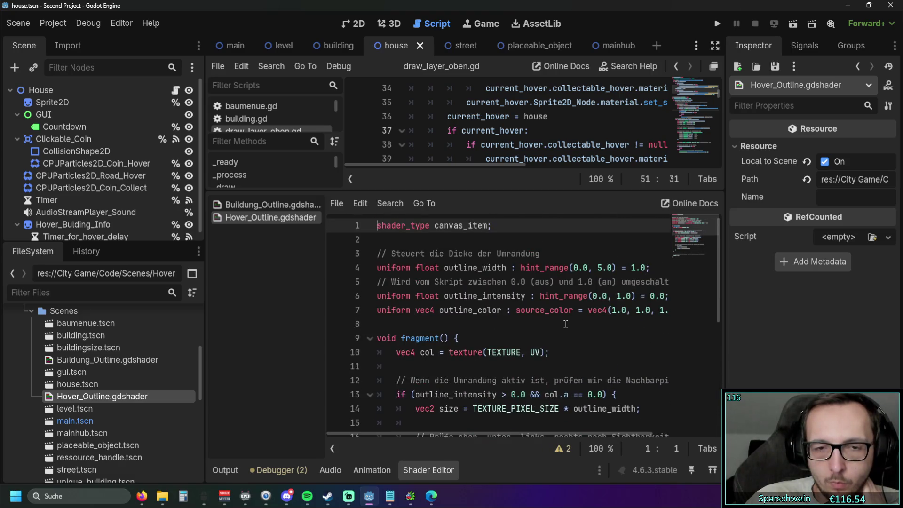
pyautogui.click(97, 360)
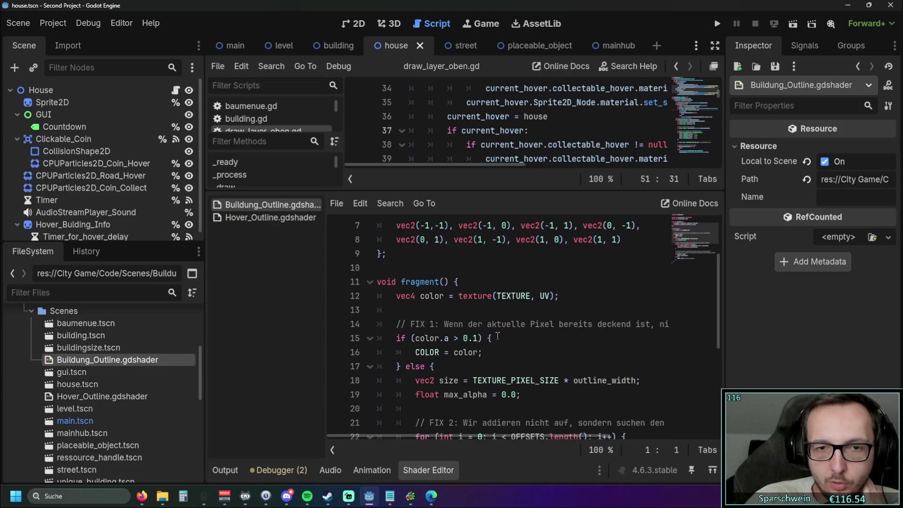
pyautogui.scroll(3, 497, 336)
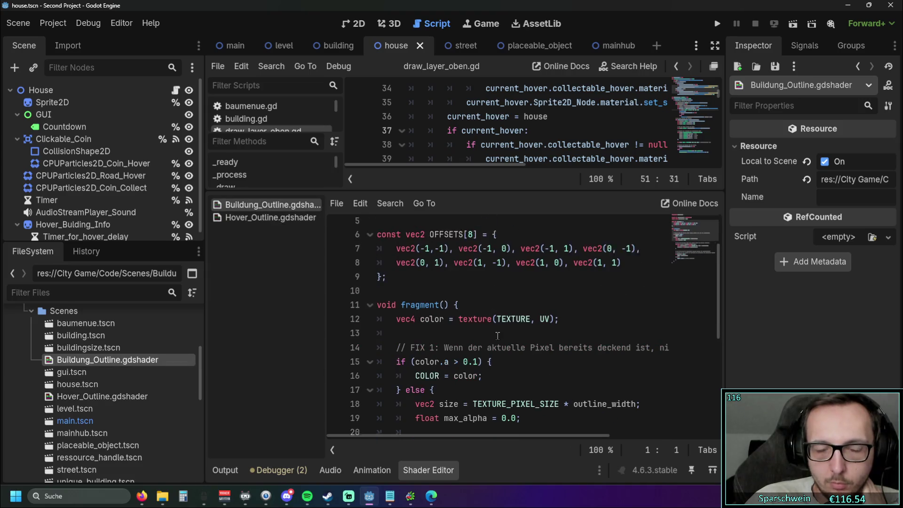
pyautogui.click(98, 399)
pyautogui.click(161, 358)
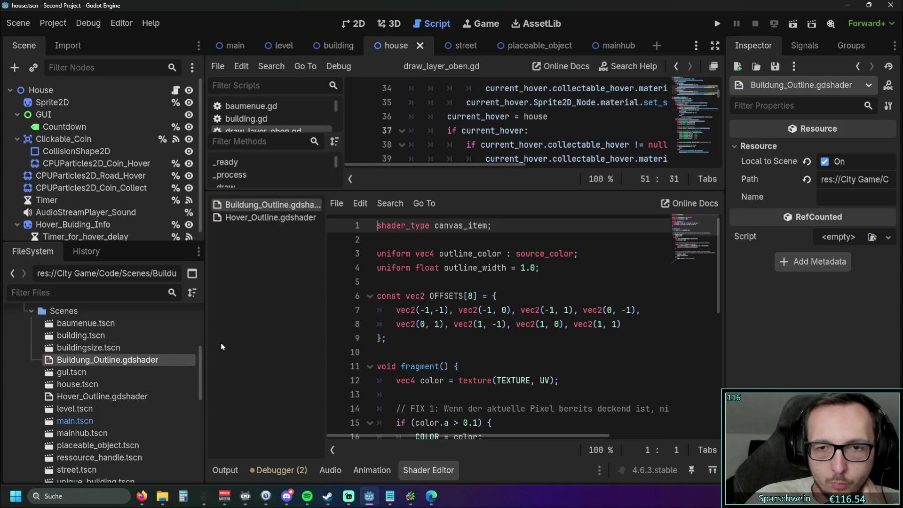
pyautogui.click(155, 396)
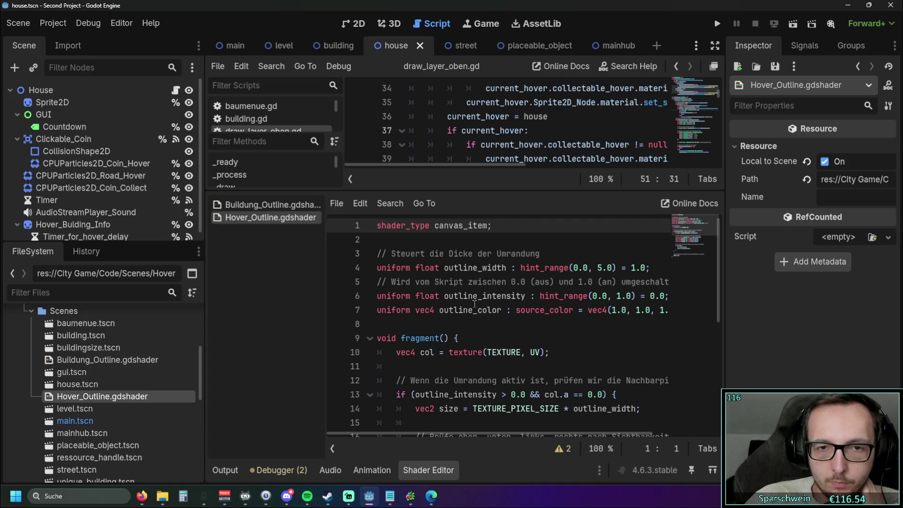
pyautogui.click(141, 360)
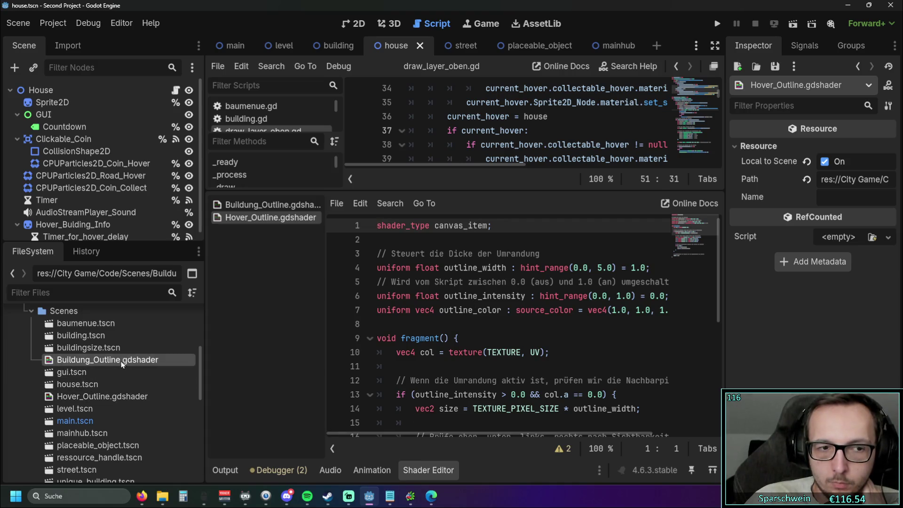
# Step: Reopen Buildung_Outline for comparison, ending on Hover_Outline's outline_width, intensity and color uniforms
pyautogui.click(106, 397)
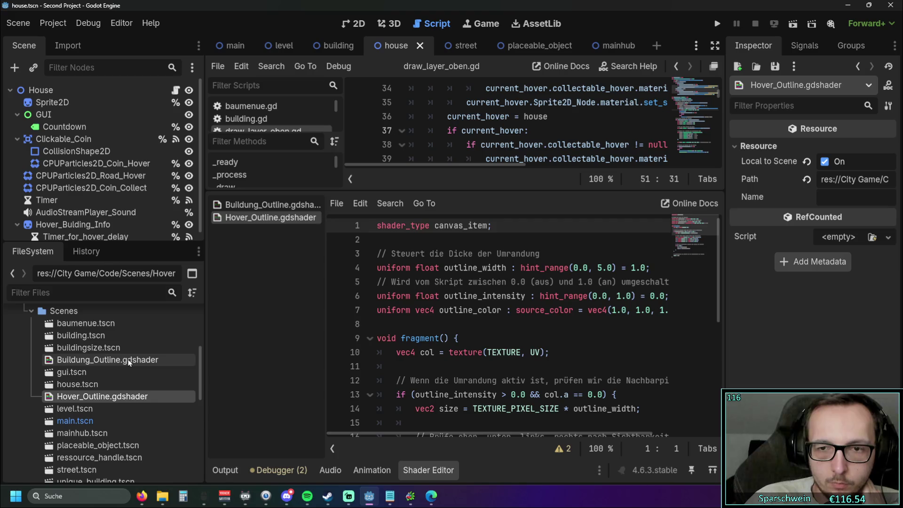
pyautogui.moveTo(410, 433)
pyautogui.mouseDown()
pyautogui.moveTo(557, 432)
pyautogui.moveTo(405, 428)
pyautogui.mouseUp()
pyautogui.hscroll(5, 388, 425)
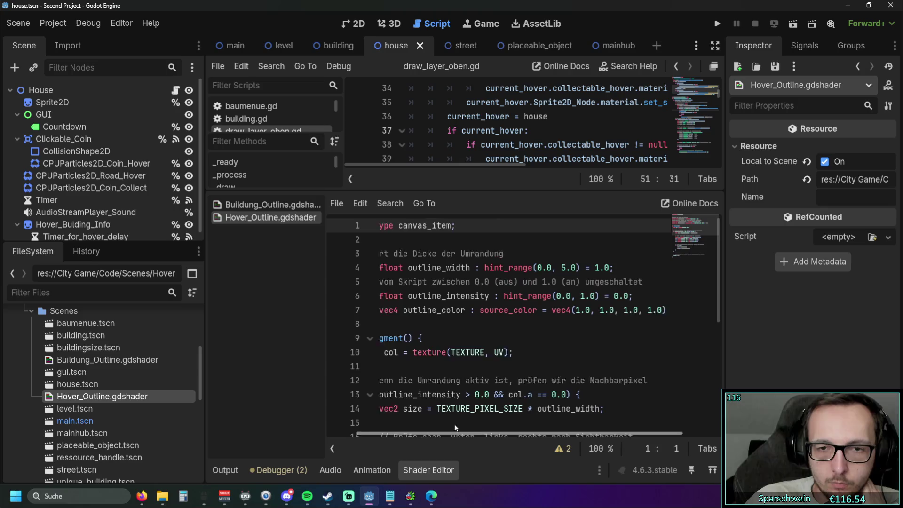
pyautogui.hscroll(-5, 367, 420)
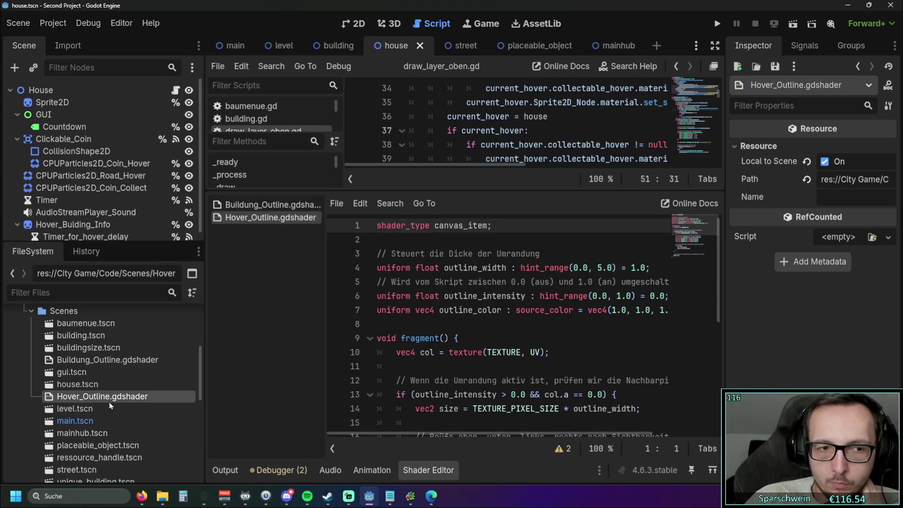
pyautogui.doubleClick(106, 362)
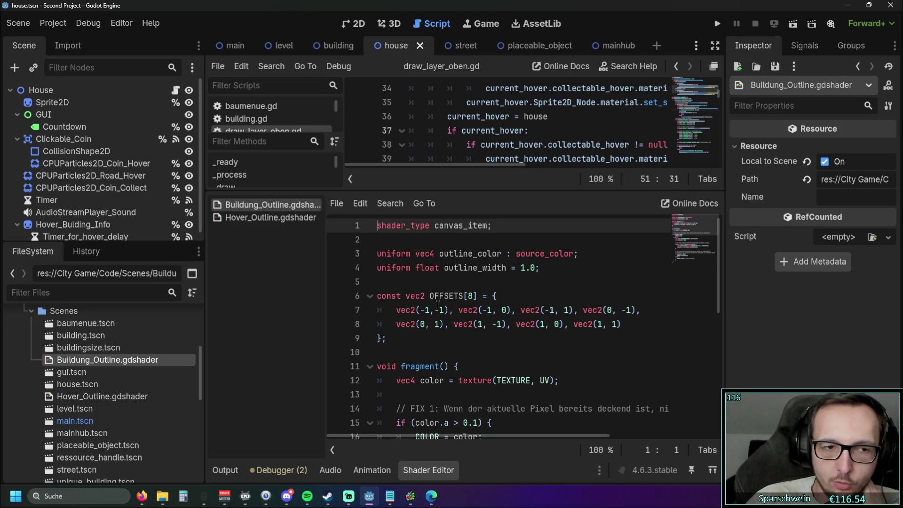
pyautogui.click(110, 397)
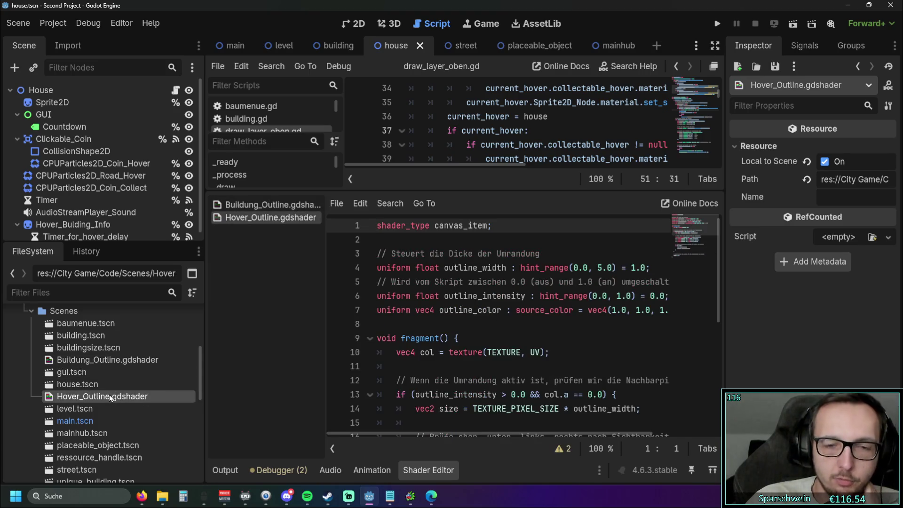
pyautogui.scroll(-1, 558, 300)
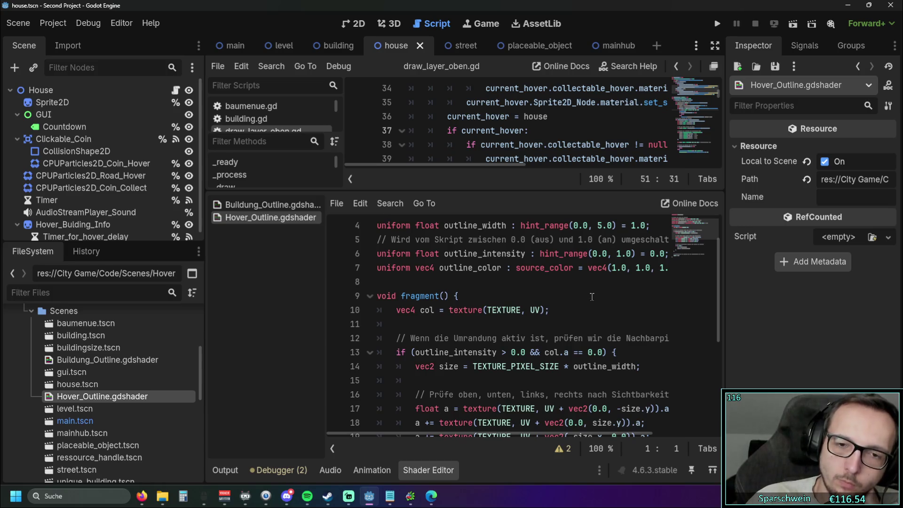
pyautogui.scroll(-2, 592, 296)
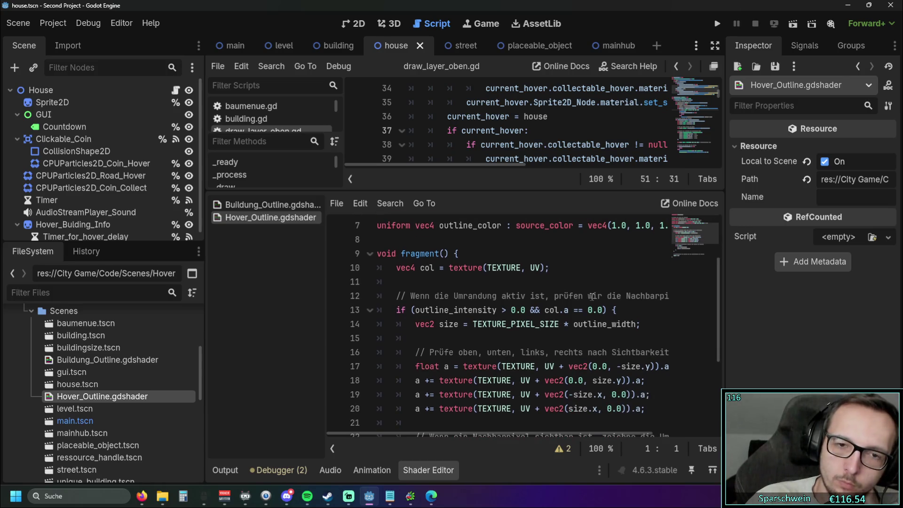
pyautogui.scroll(1, 620, 318)
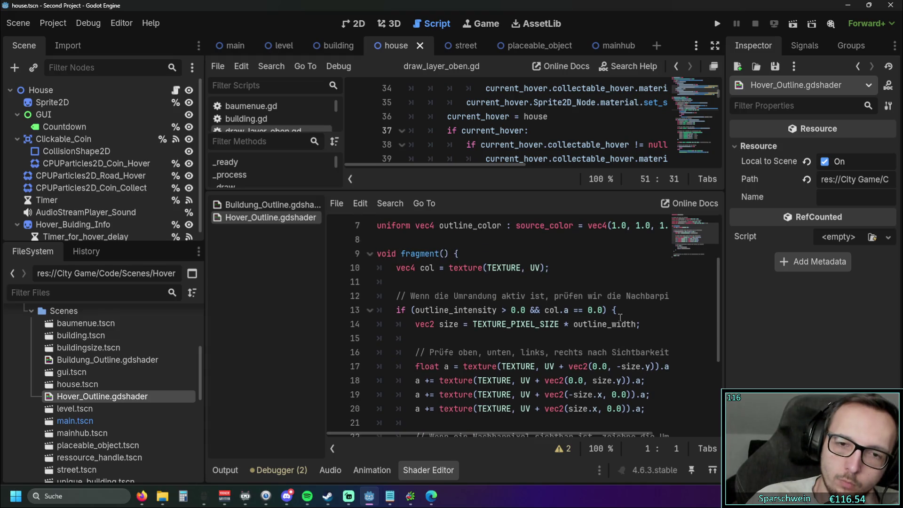
pyautogui.click(92, 361)
pyautogui.scroll(-3, 432, 320)
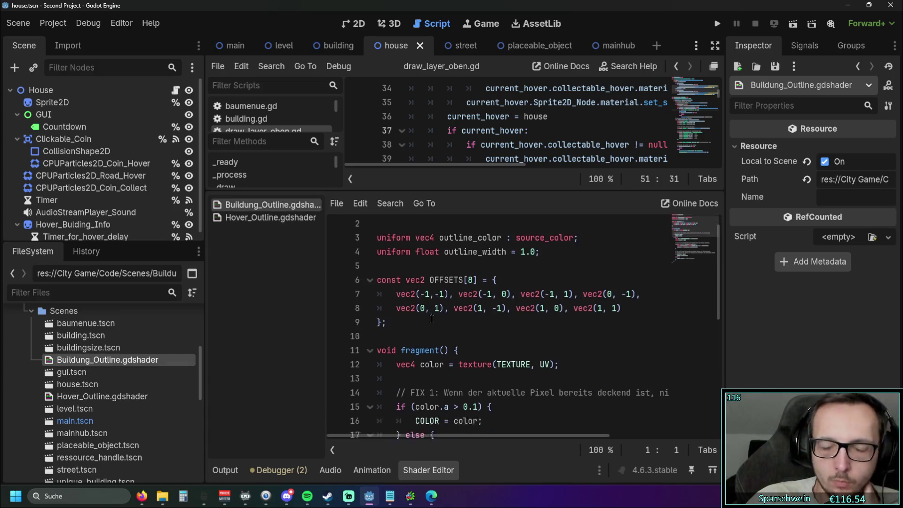
pyautogui.scroll(-1, 431, 319)
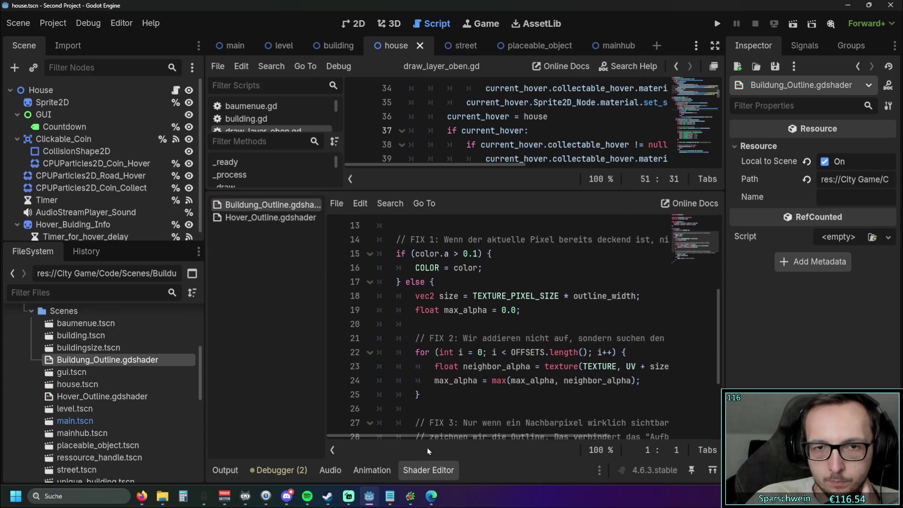
pyautogui.moveTo(438, 438)
pyautogui.mouseDown()
pyautogui.moveTo(541, 433)
pyautogui.moveTo(419, 432)
pyautogui.mouseUp()
pyautogui.click(83, 398)
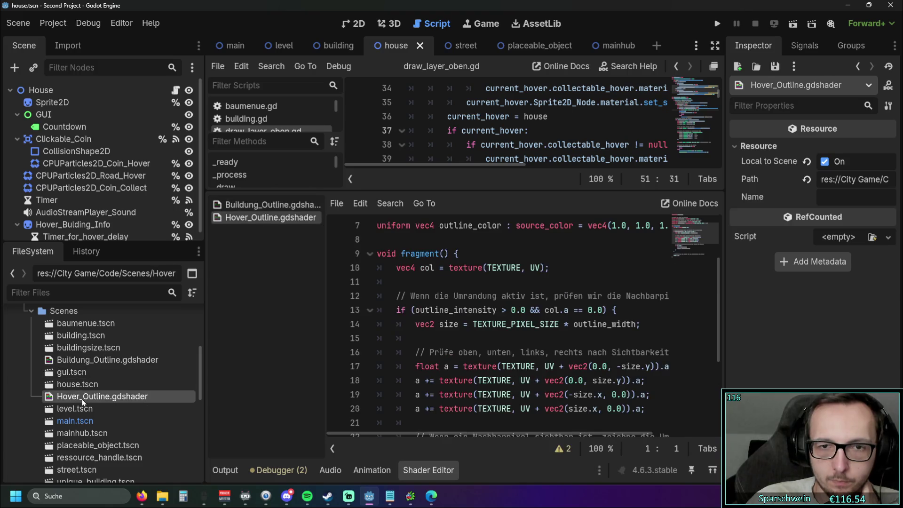
pyautogui.scroll(-1, 523, 350)
pyautogui.moveTo(448, 432)
pyautogui.mouseDown()
pyautogui.moveTo(499, 434)
pyautogui.moveTo(425, 430)
pyautogui.mouseUp()
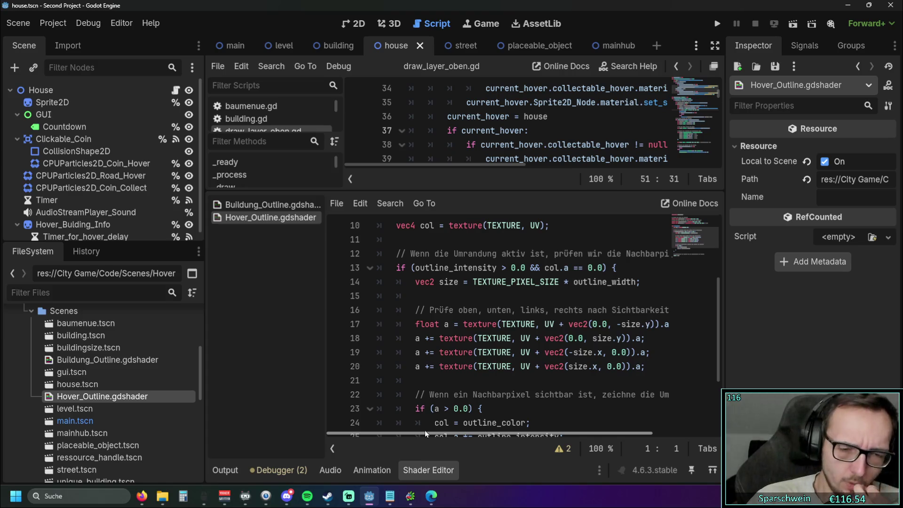
pyautogui.scroll(-2, 424, 430)
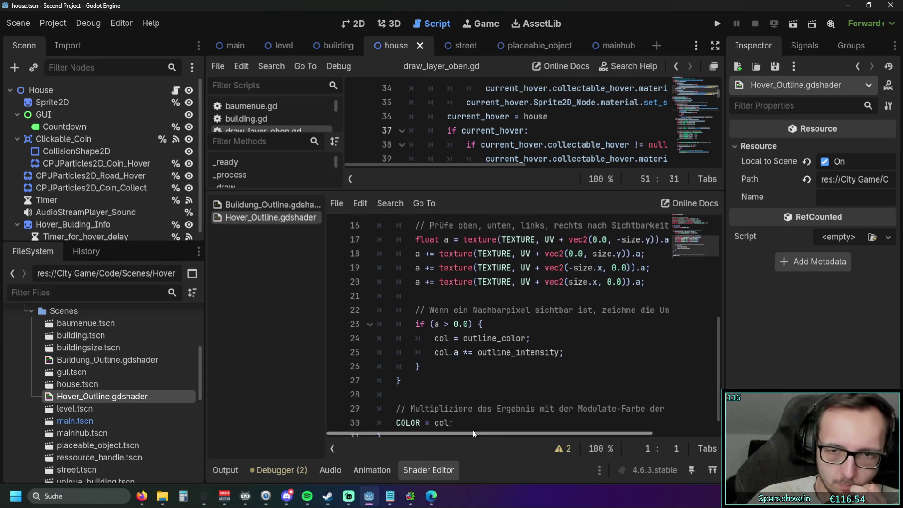
pyautogui.moveTo(473, 434)
pyautogui.mouseDown()
pyautogui.moveTo(489, 434)
pyautogui.moveTo(438, 427)
pyautogui.mouseUp()
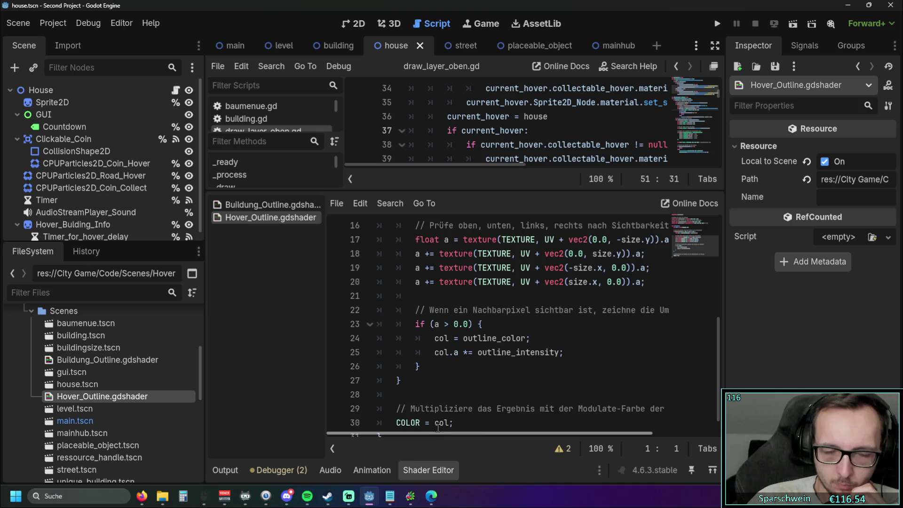
pyautogui.scroll(-1, 516, 360)
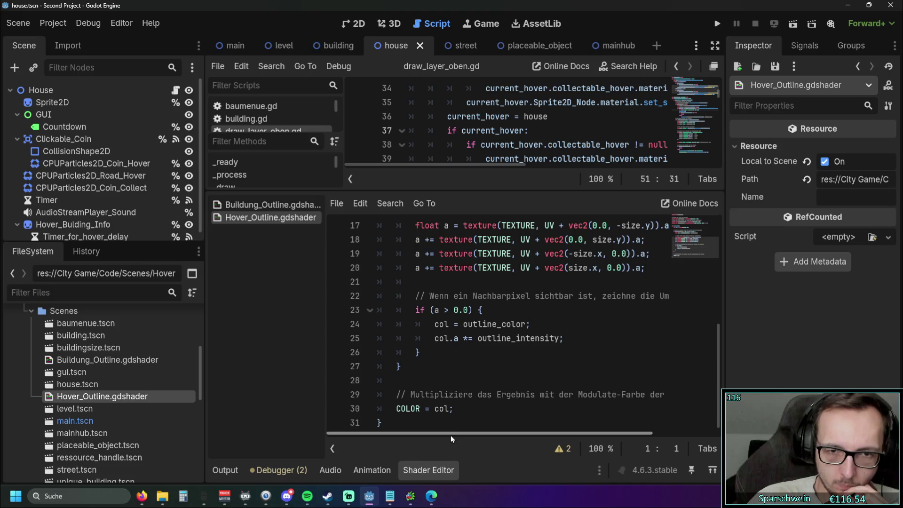
pyautogui.click(402, 367)
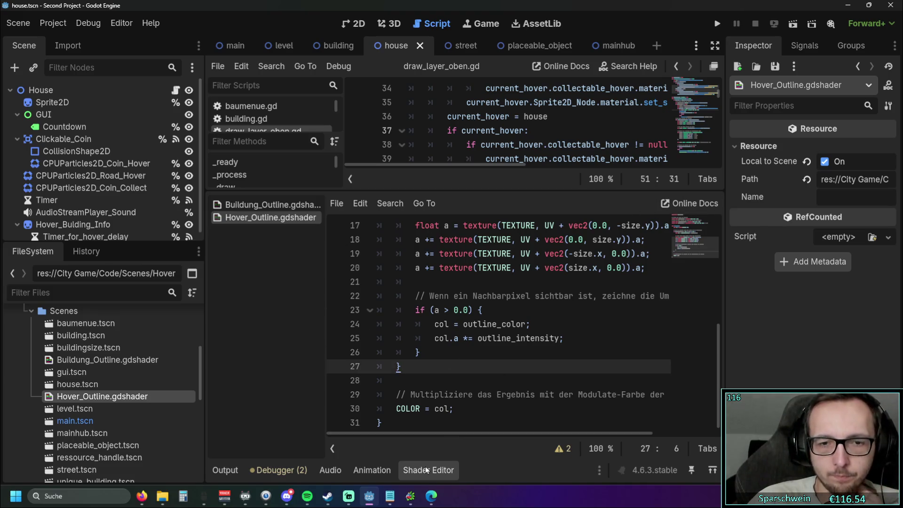
# Step: Cycle through the Animation, Audio, Shader and Output panels, then hide the Output log
pyautogui.click(374, 471)
pyautogui.click(330, 470)
pyautogui.click(413, 471)
pyautogui.click(225, 471)
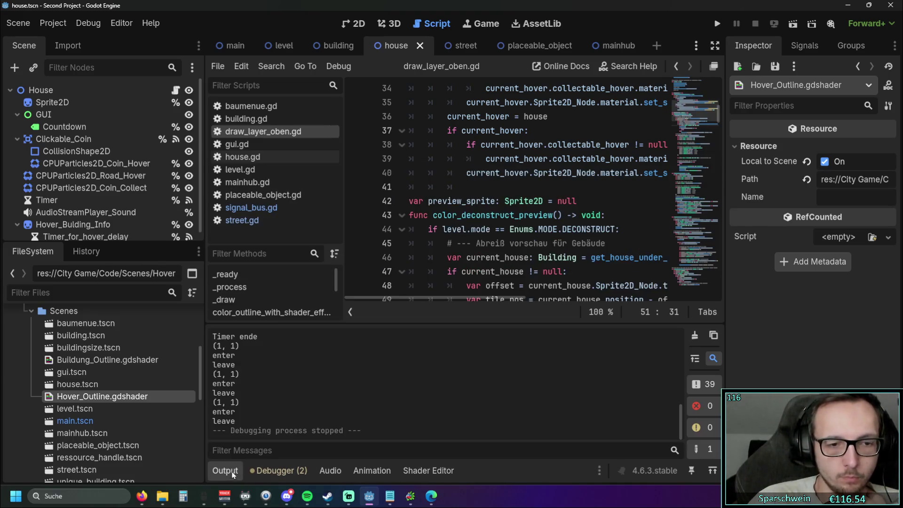
pyautogui.scroll(10, 476, 254)
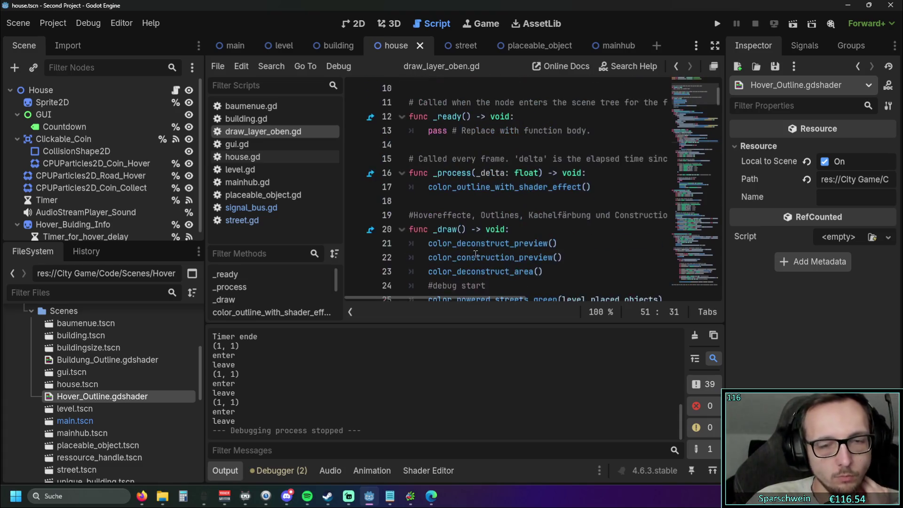
pyautogui.scroll(-10, 476, 254)
pyautogui.click(225, 470)
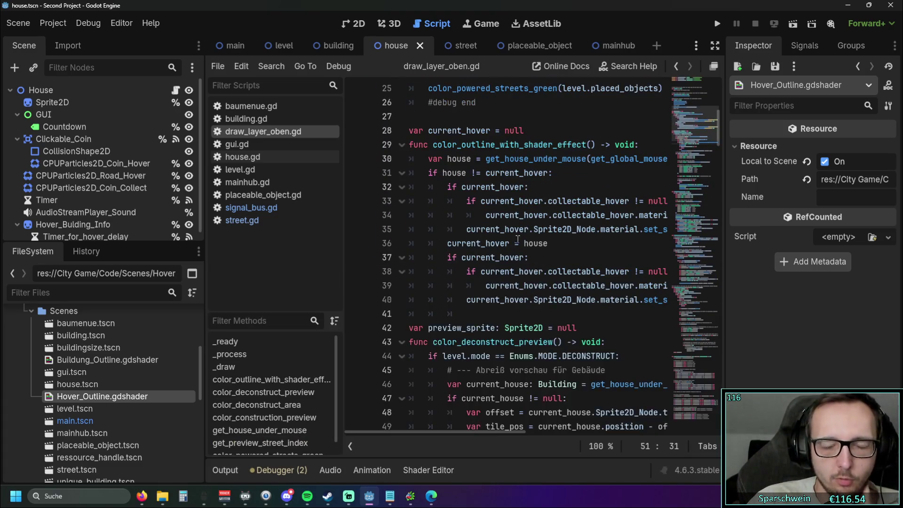
# Step: Scroll through draw_layer_oben.gd and narrow the left dock to widen the code view
pyautogui.scroll(-6, 521, 242)
pyautogui.scroll(-20, 521, 242)
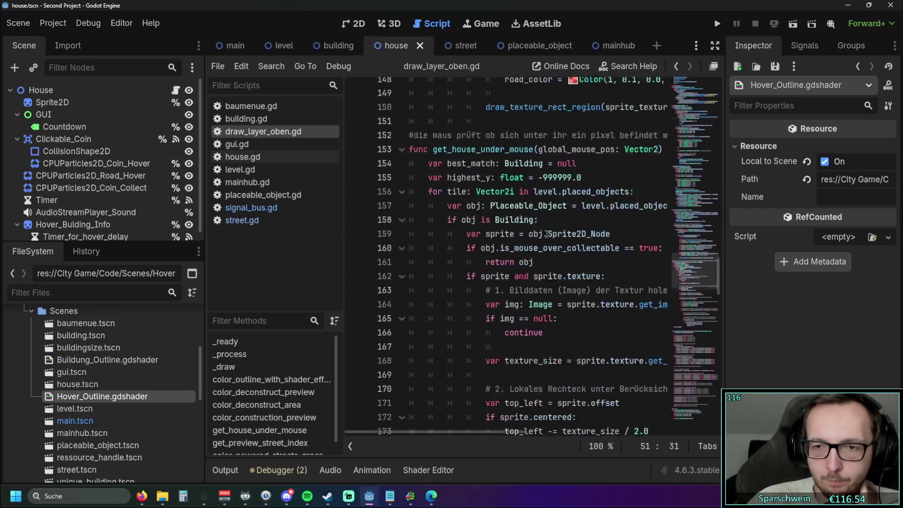
pyautogui.scroll(-5, 553, 230)
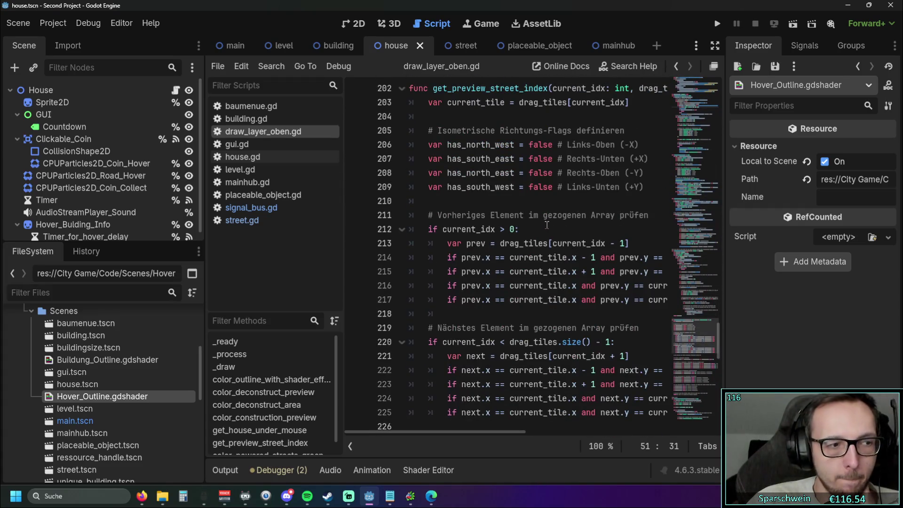
pyautogui.scroll(-19, 545, 224)
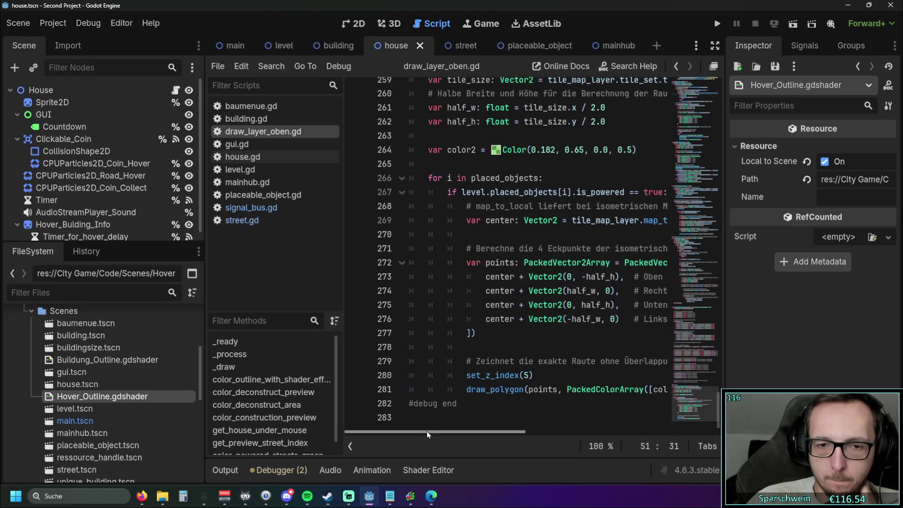
pyautogui.moveTo(427, 431)
pyautogui.mouseDown()
pyautogui.moveTo(498, 431)
pyautogui.moveTo(407, 420)
pyautogui.mouseUp()
pyautogui.scroll(4, 586, 278)
pyautogui.scroll(20, 585, 278)
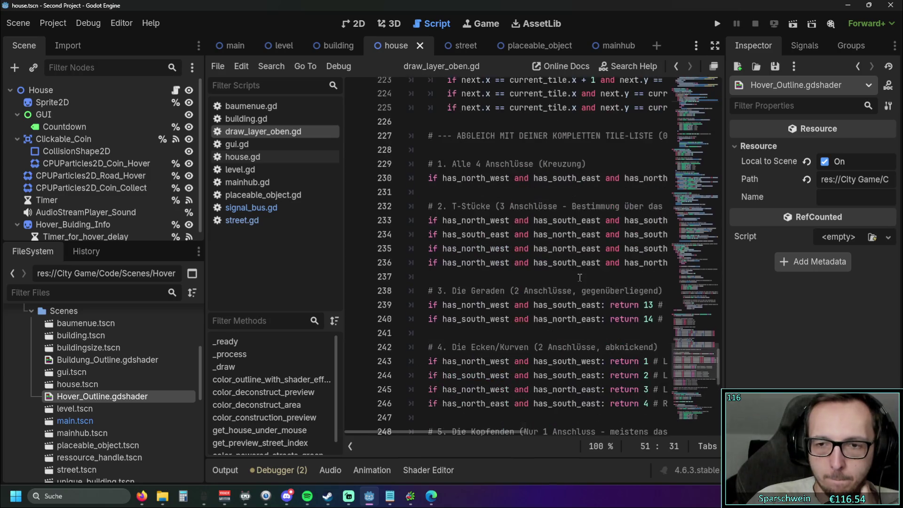
pyautogui.moveTo(719, 320); pyautogui.dragTo(724, 203)
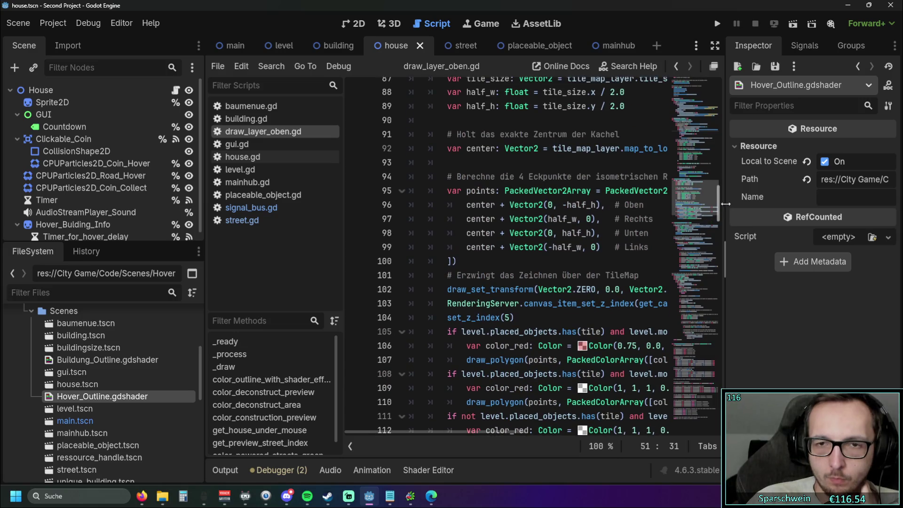
pyautogui.moveTo(209, 279); pyautogui.dragTo(103, 282)
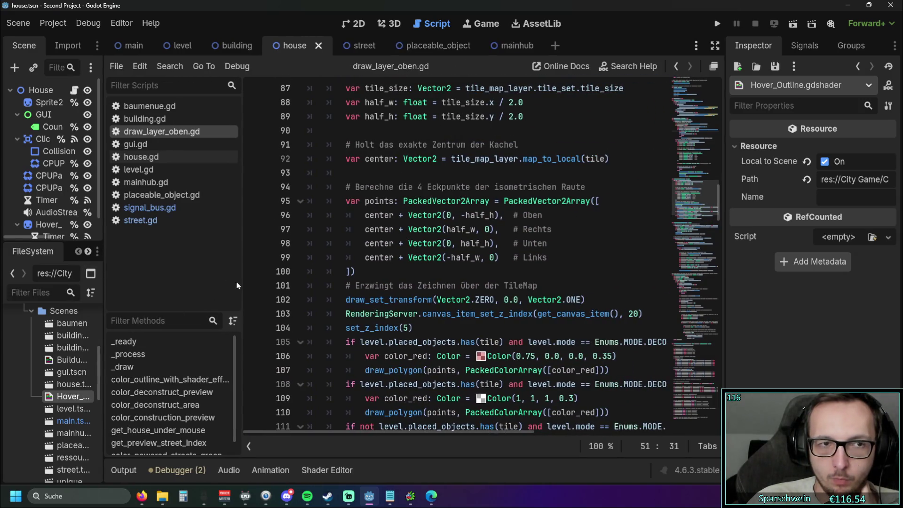
pyautogui.moveTo(243, 278)
pyautogui.mouseDown()
pyautogui.moveTo(118, 281)
pyautogui.moveTo(129, 278)
pyautogui.mouseUp()
# Step: Select lines 30–41, the body of color_outline_with_shader_effect
pyautogui.scroll(15, 474, 273)
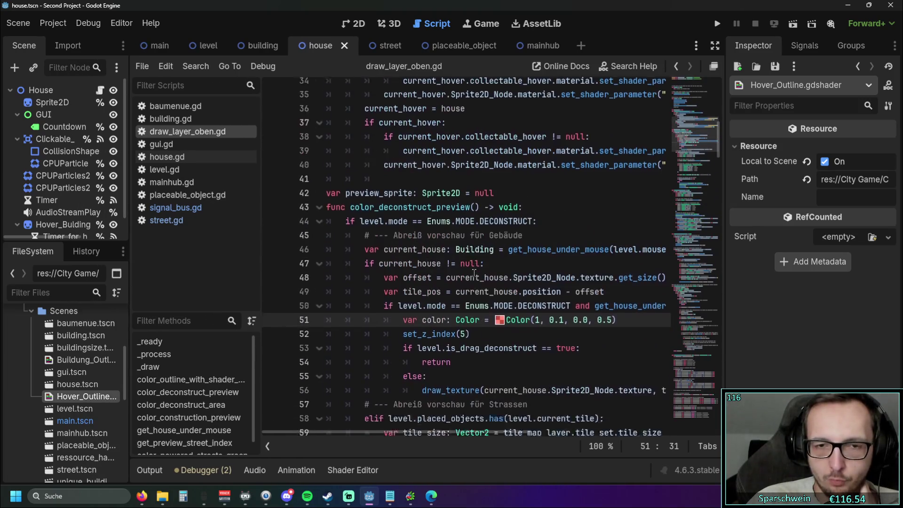
pyautogui.scroll(-2, 474, 273)
pyautogui.scroll(3, 473, 269)
pyautogui.scroll(2, 472, 266)
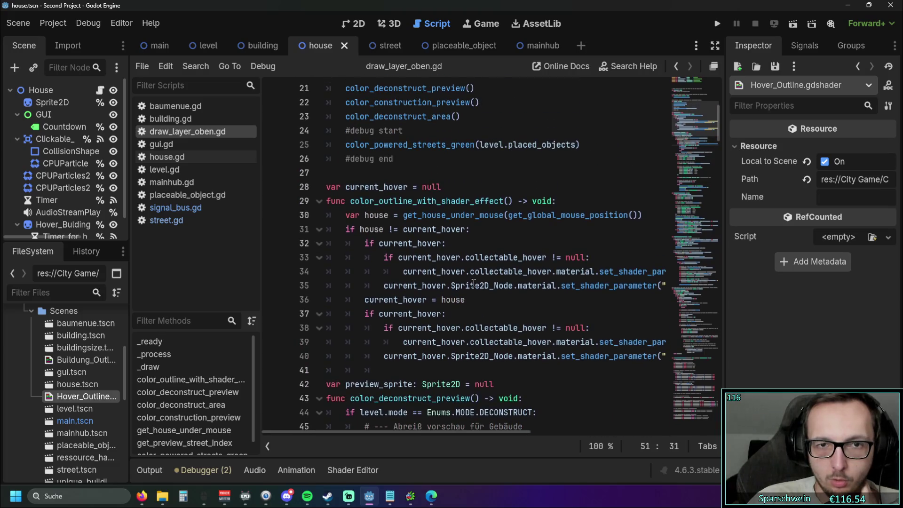
pyautogui.moveTo(460, 365); pyautogui.dragTo(291, 215)
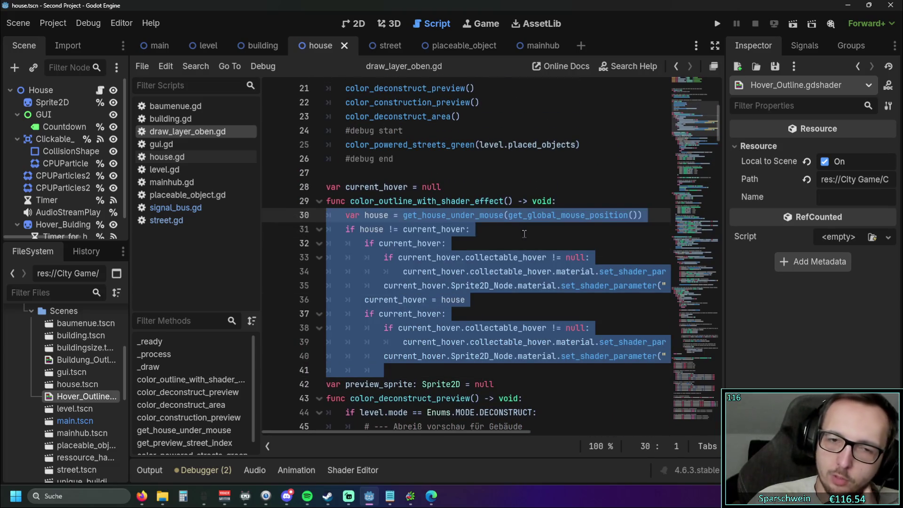